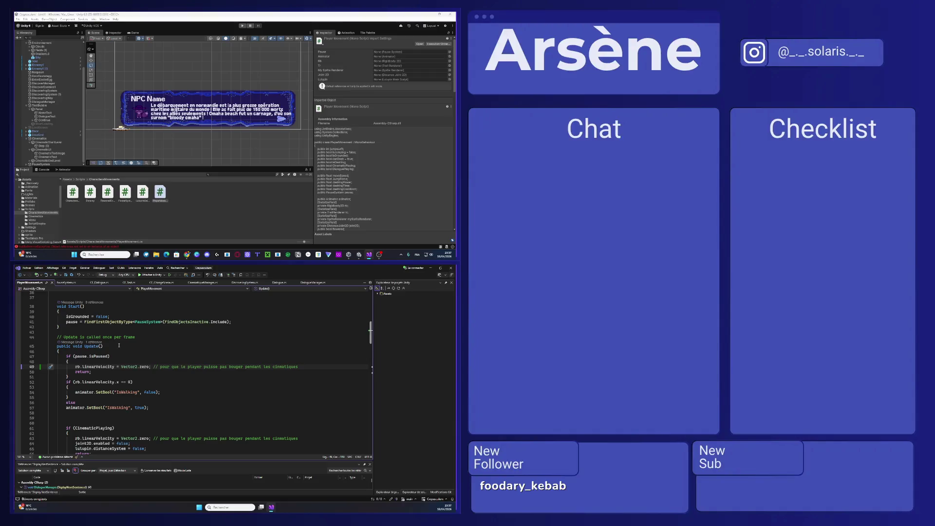
# - Select the PauseSystem object and launch Todoist by searching 'tod' from the Windows key
pyautogui.click(261, 61)
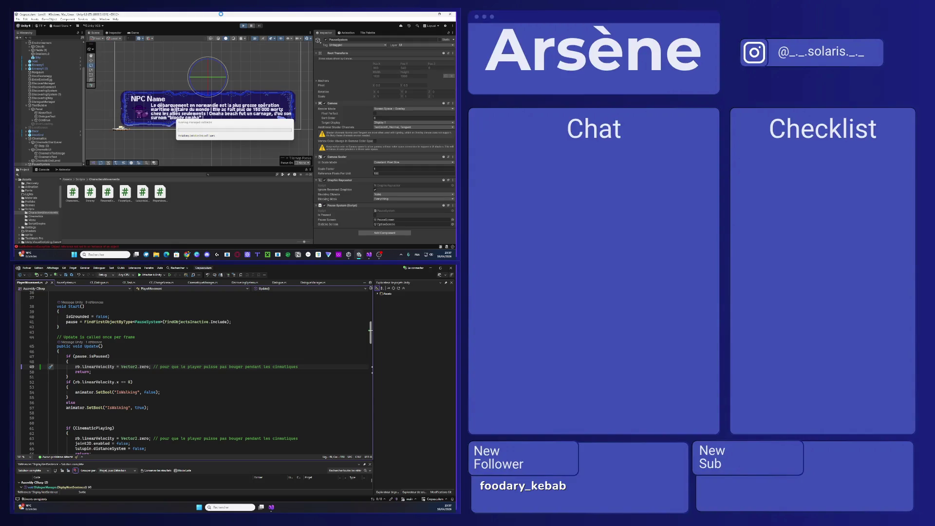
pyautogui.press('super')
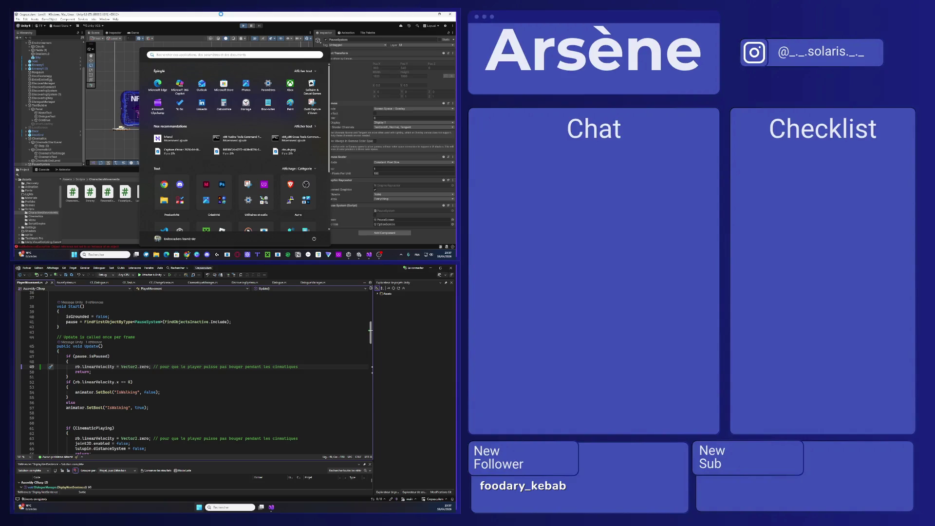
pyautogui.write('tod')
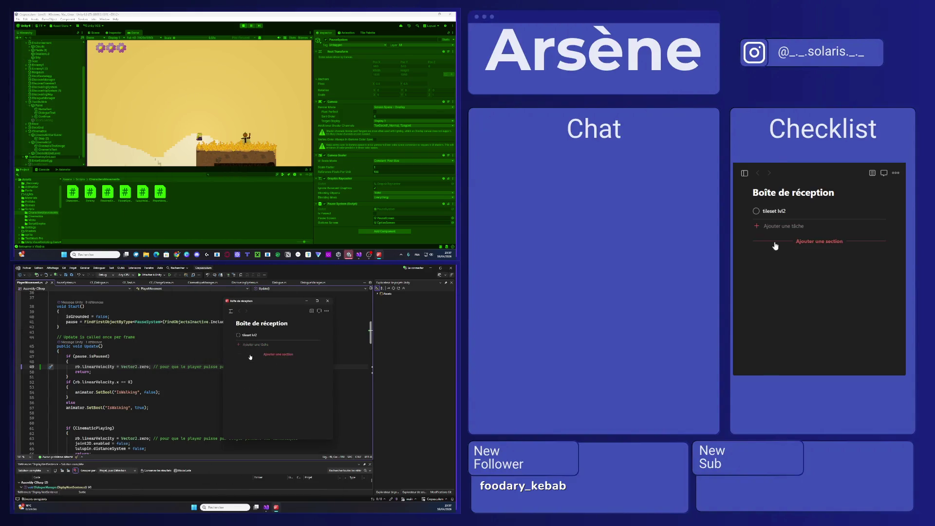
# - Add a 'NameNPC' task to the Todoist inbox
pyautogui.click(241, 345)
pyautogui.write('"')
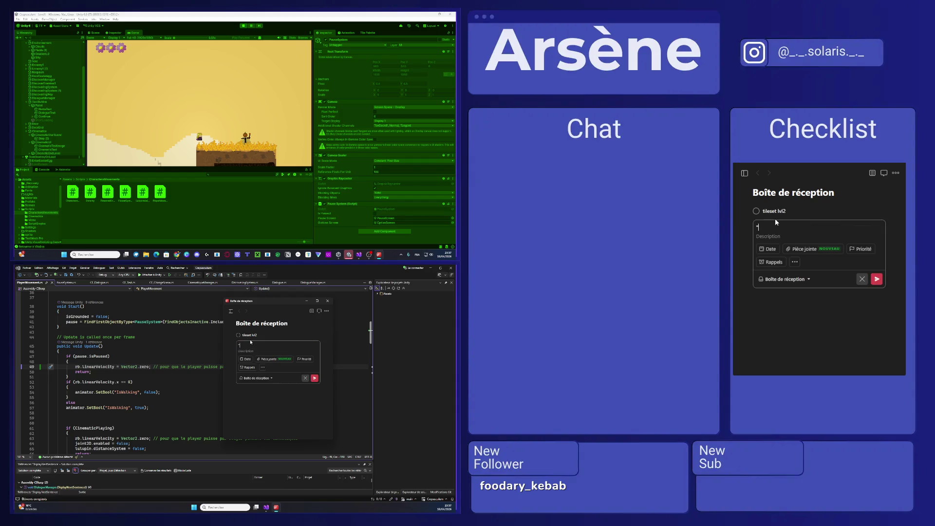
pyautogui.write('NPC')
pyautogui.write('Name')
pyautogui.press('Return')
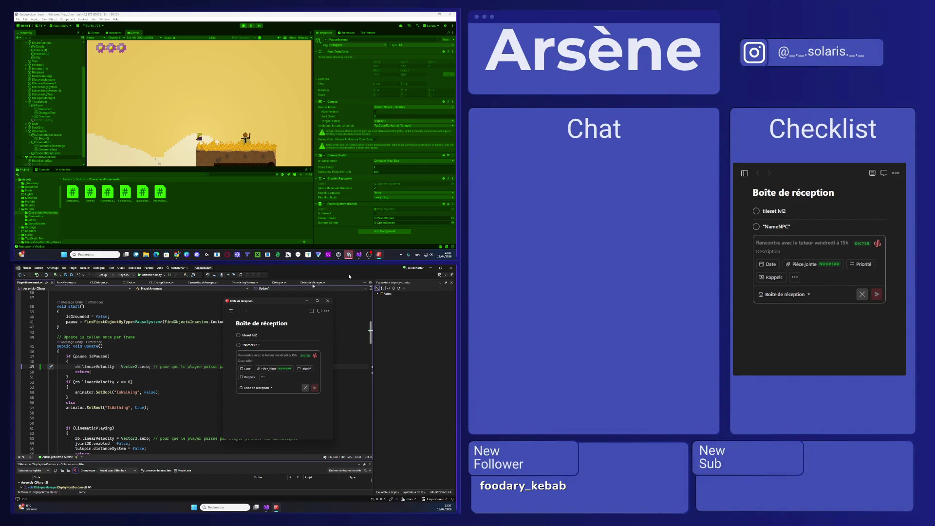
# - Back in the running game, open the pause menu and highlight Reprendre
pyautogui.click(161, 133)
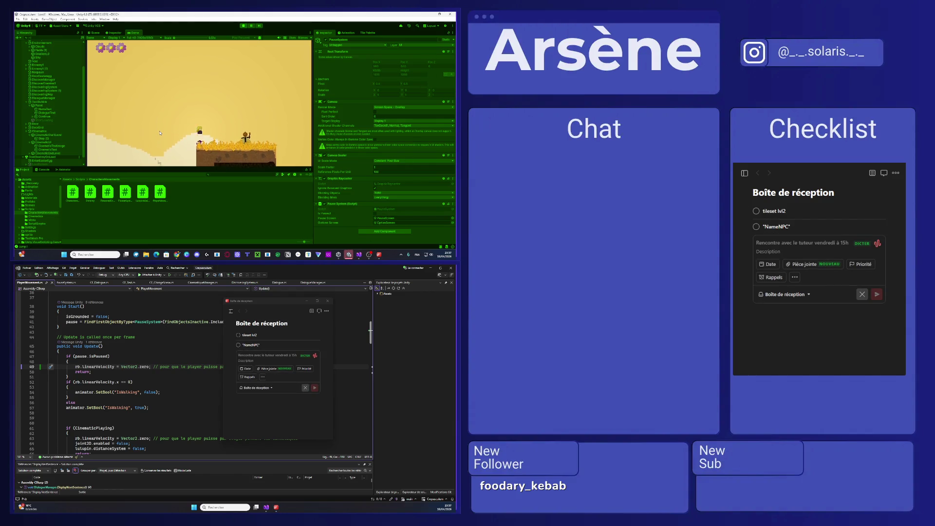
pyautogui.press('Escape')
pyautogui.press('Up')
pyautogui.press('Up')
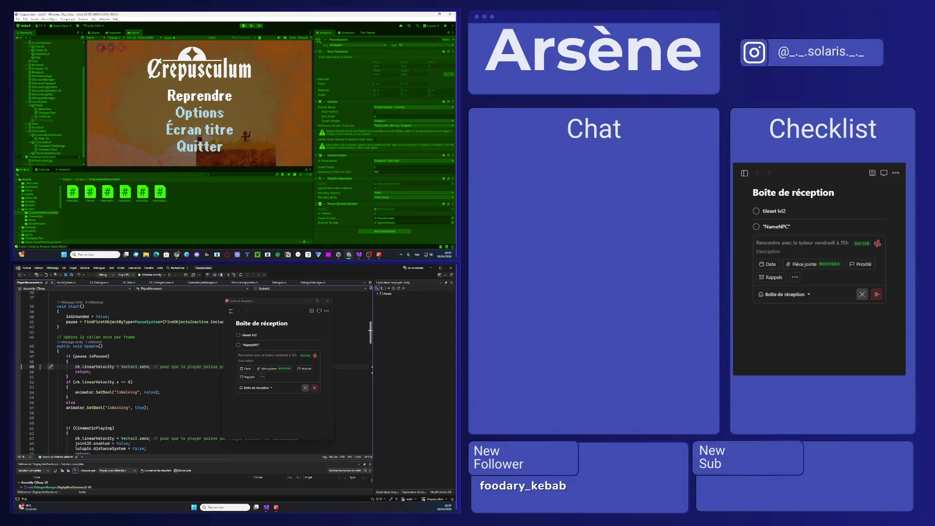
# - Resume and re-pause the game repeatedly, then select PlayerMovement's velocity-zeroing line
pyautogui.click(213, 97)
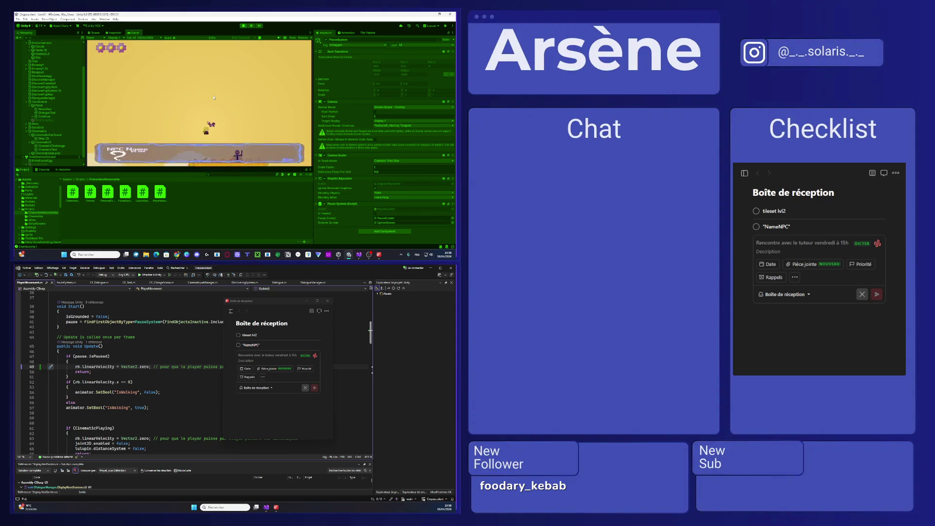
pyautogui.press('Escape')
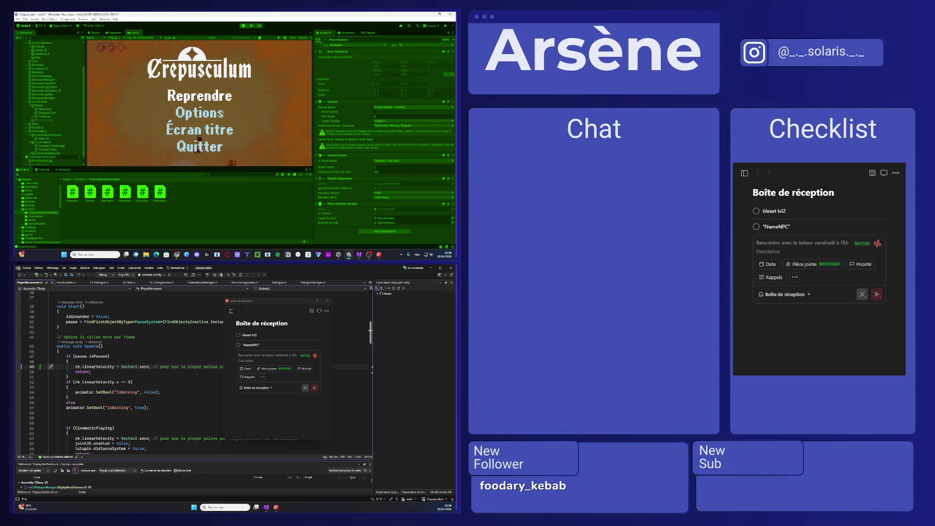
pyautogui.click(113, 372)
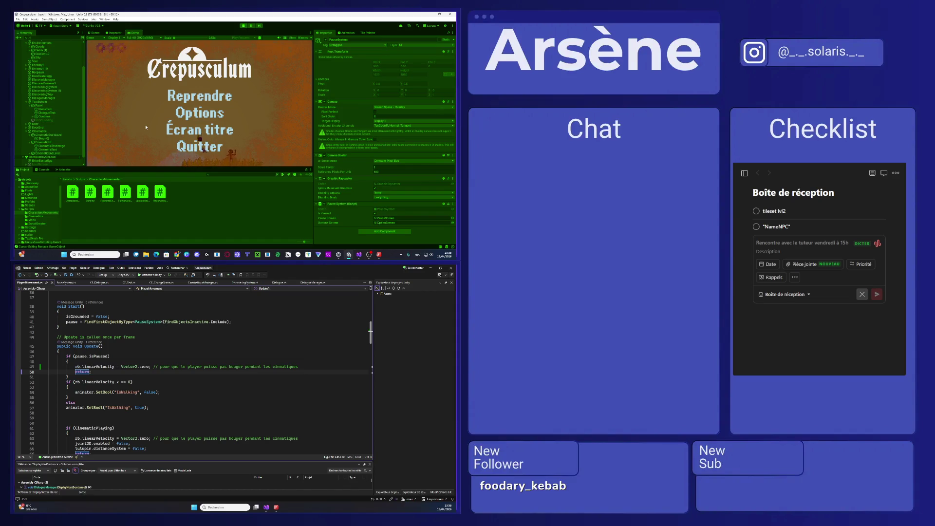
pyautogui.press('Down')
pyautogui.press('Return')
pyautogui.press('Escape')
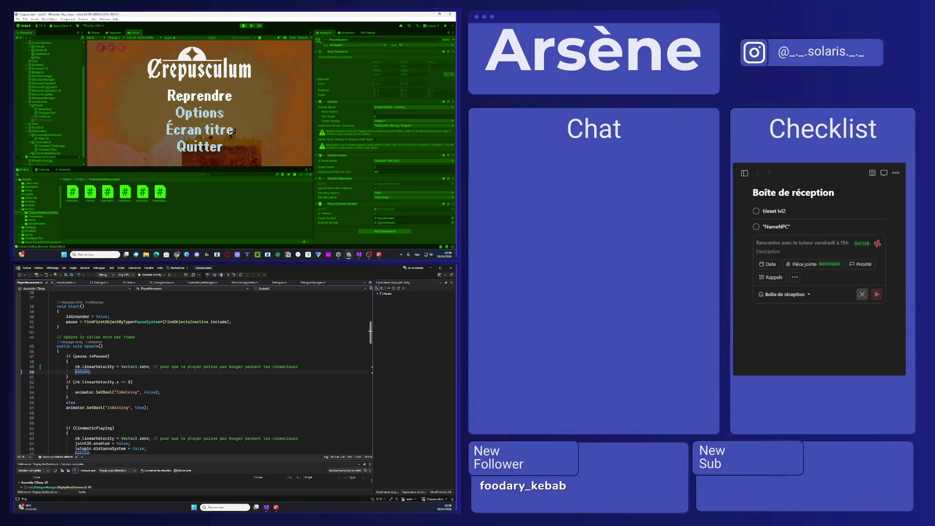
pyautogui.moveTo(152, 366); pyautogui.dragTo(75, 366)
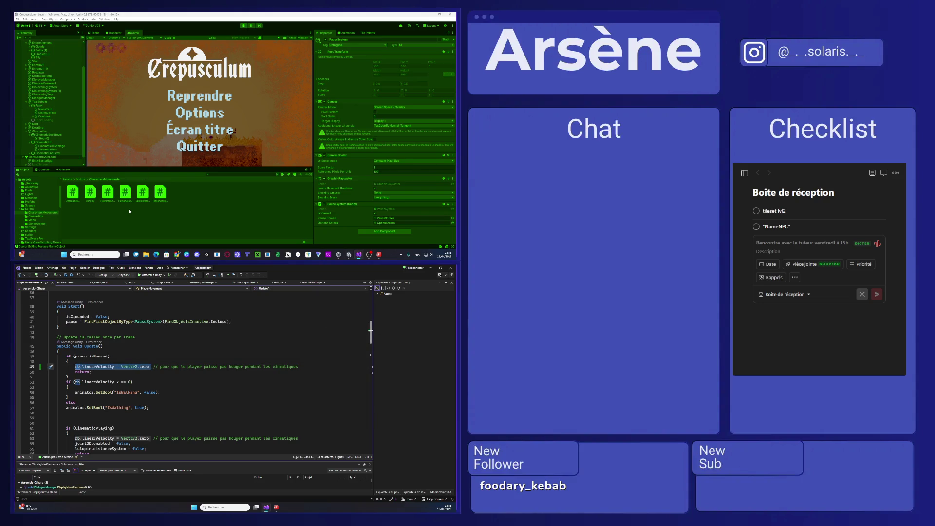
# - Open LulupinMainScript in Visual Studio and scroll through its code
pyautogui.doubleClick(146, 198)
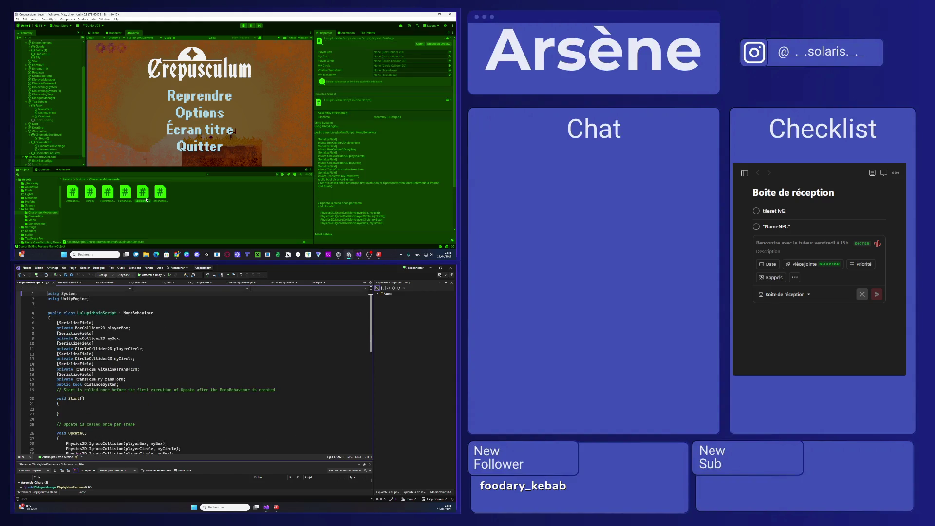
pyautogui.scroll(-3, 64, 405)
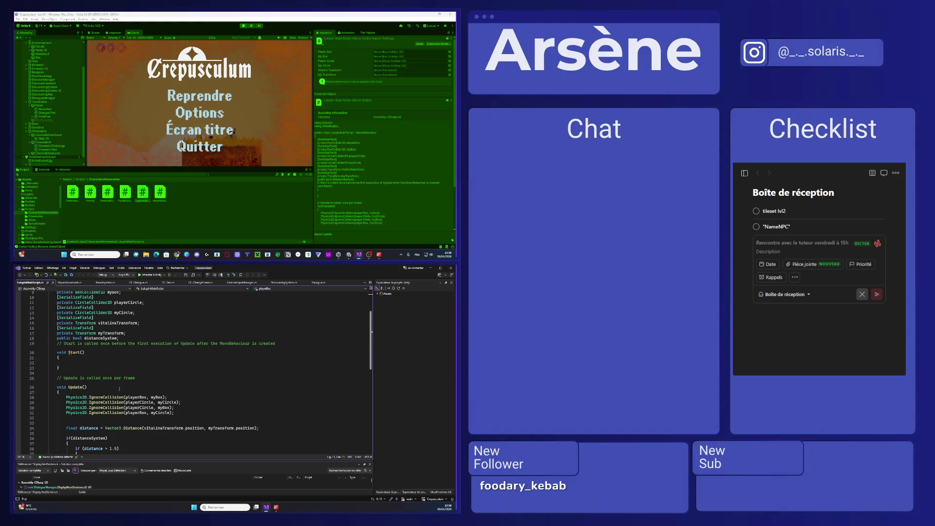
pyautogui.scroll(-3, 119, 389)
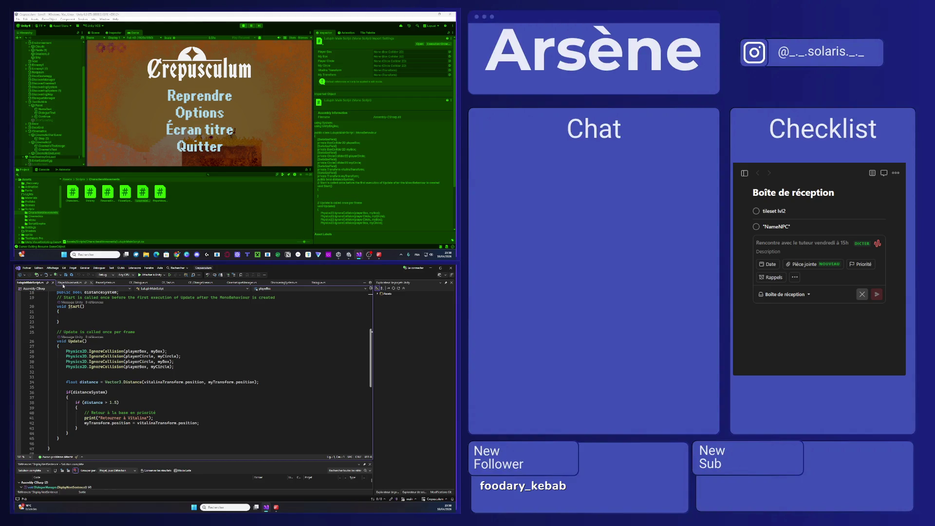
pyautogui.scroll(6, 129, 390)
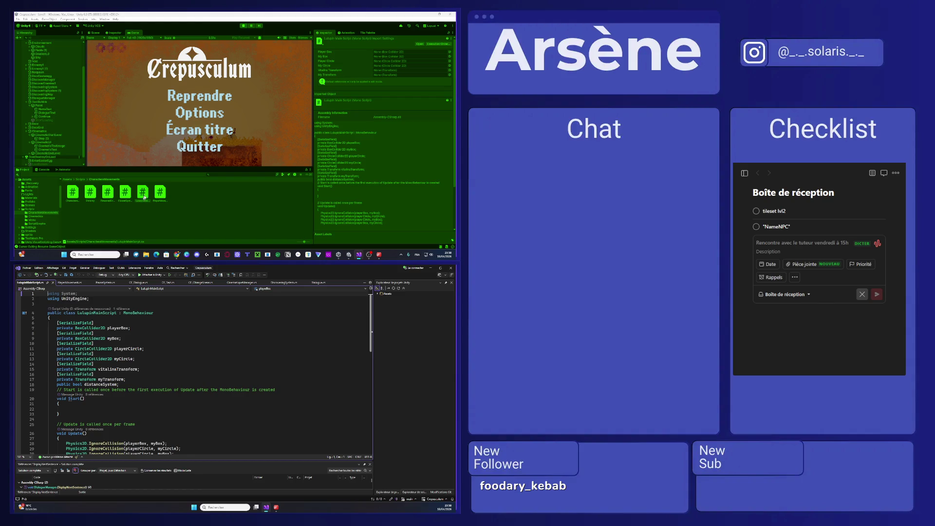
# - Open CharactersBasics, check the DiscoveringSystem and CinematiqueManager tabs, and return to it
pyautogui.doubleClick(72, 193)
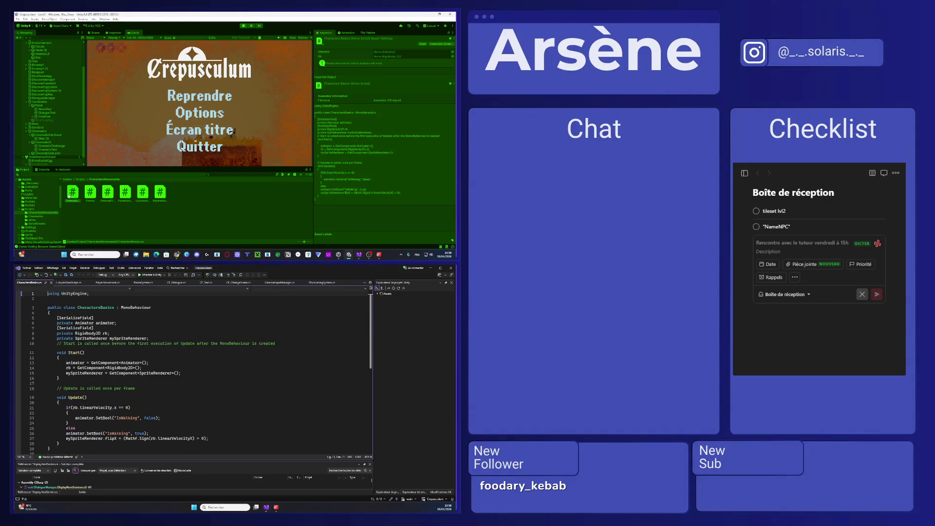
pyautogui.click(197, 374)
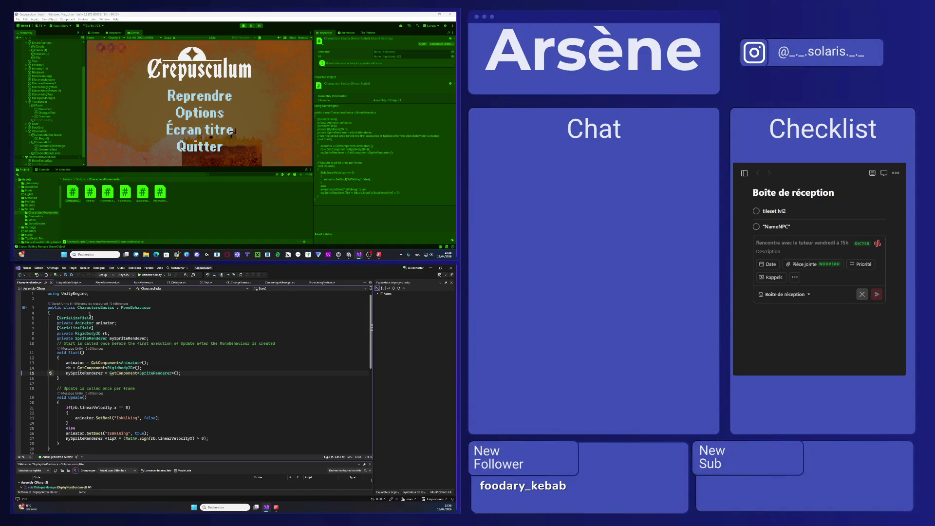
pyautogui.click(318, 282)
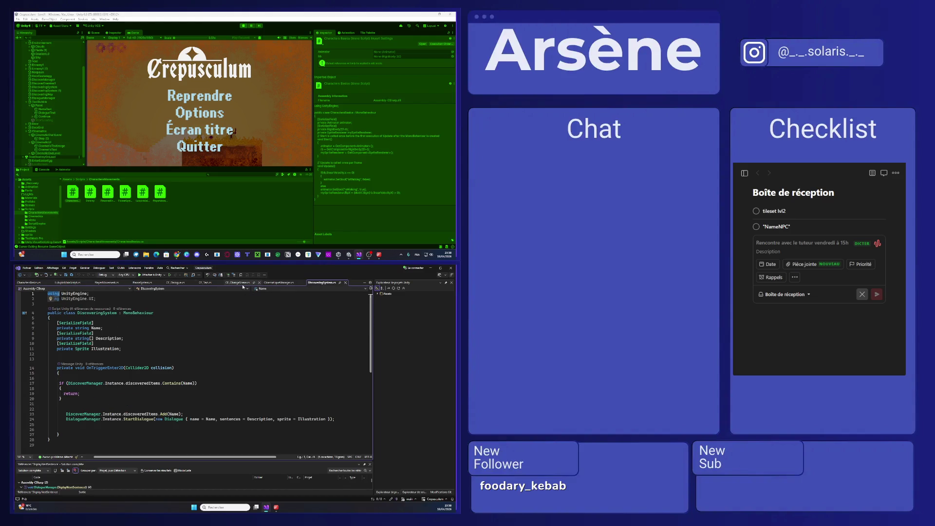
pyautogui.click(271, 283)
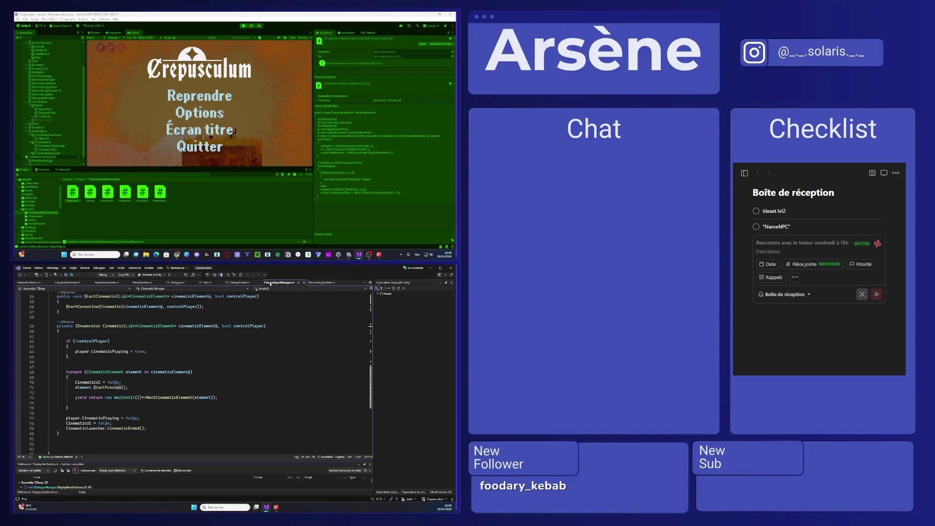
pyautogui.click(30, 282)
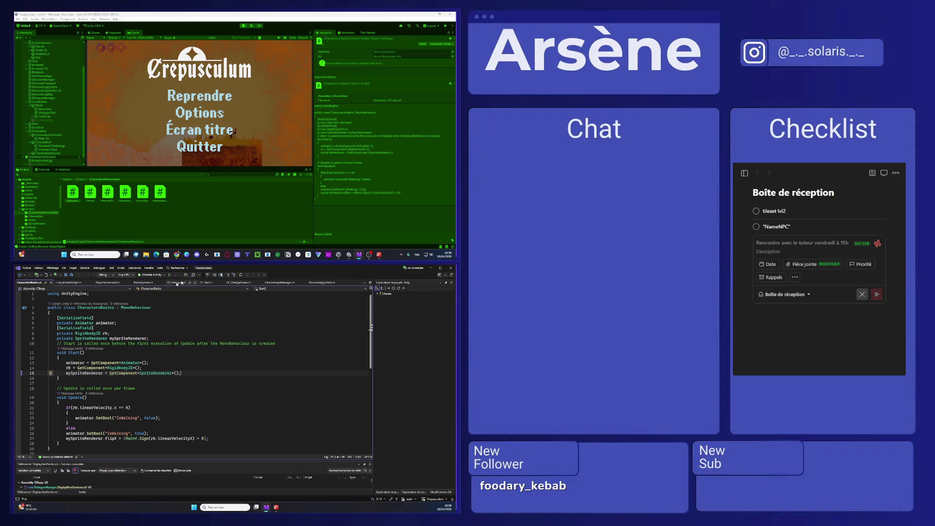
# - Copy the isPaused check block from PlayerMovement into CharactersBasics' Update method
pyautogui.click(105, 283)
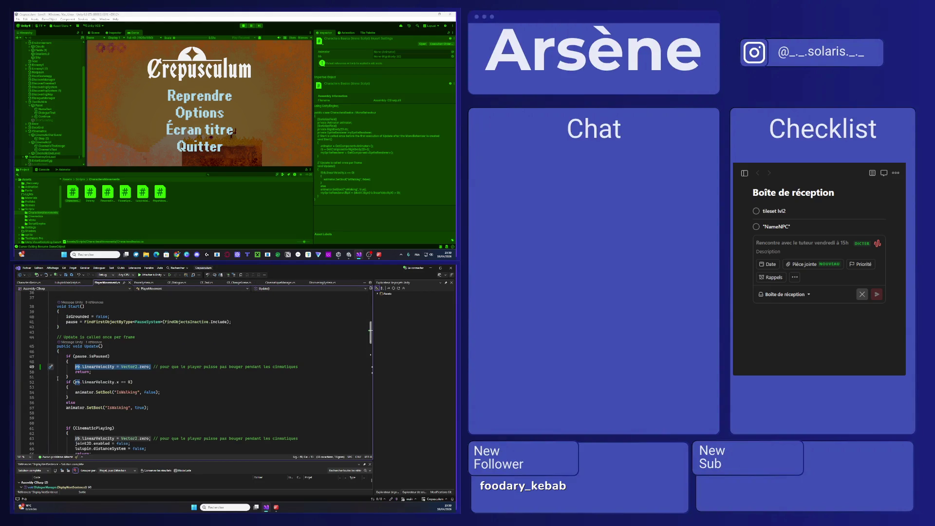
pyautogui.moveTo(77, 377); pyautogui.dragTo(66, 356)
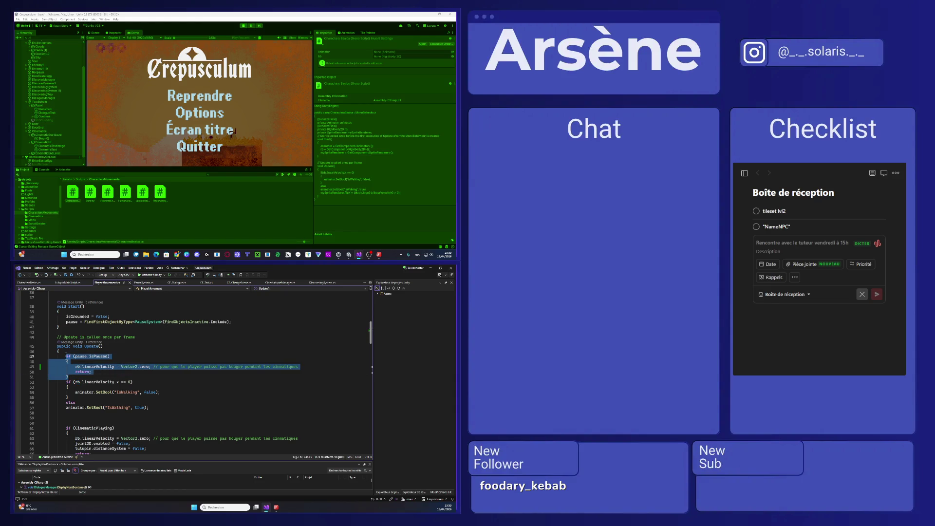
pyautogui.click(29, 283)
pyautogui.scroll(-1, 97, 421)
pyautogui.click(71, 382)
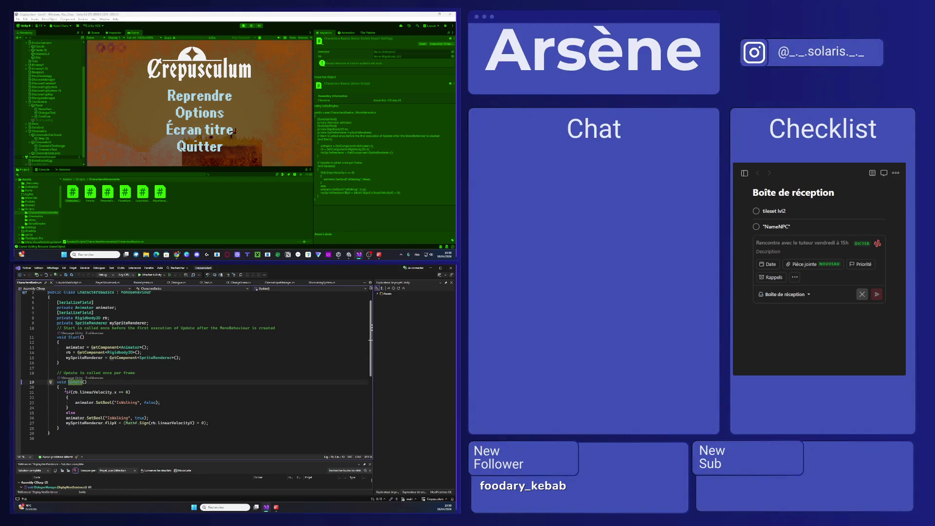
pyautogui.click(68, 388)
pyautogui.hotkey('ctrl', 'v')
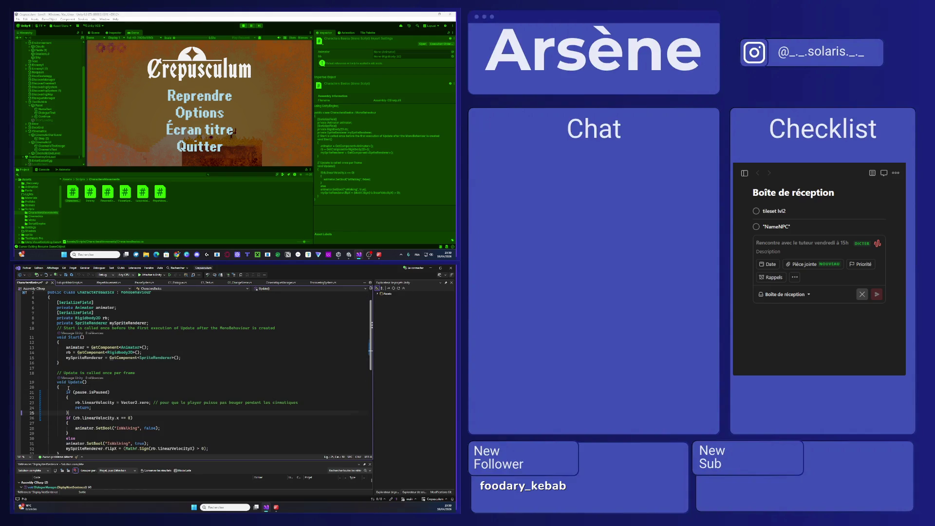
# - Delete the inline velocity comment and the comment above Start, then save
pyautogui.moveTo(300, 402); pyautogui.dragTo(154, 402)
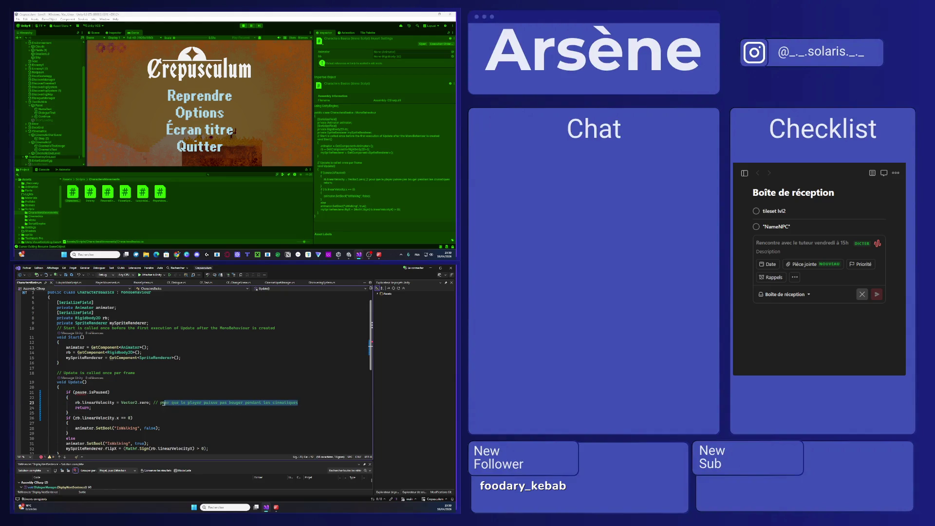
pyautogui.press('Delete')
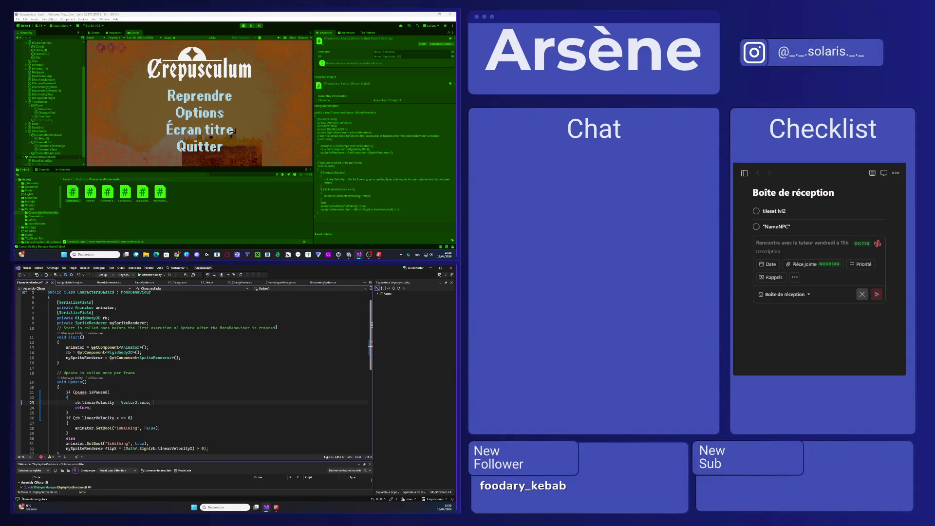
pyautogui.moveTo(277, 327); pyautogui.dragTo(48, 328)
pyautogui.press('Delete')
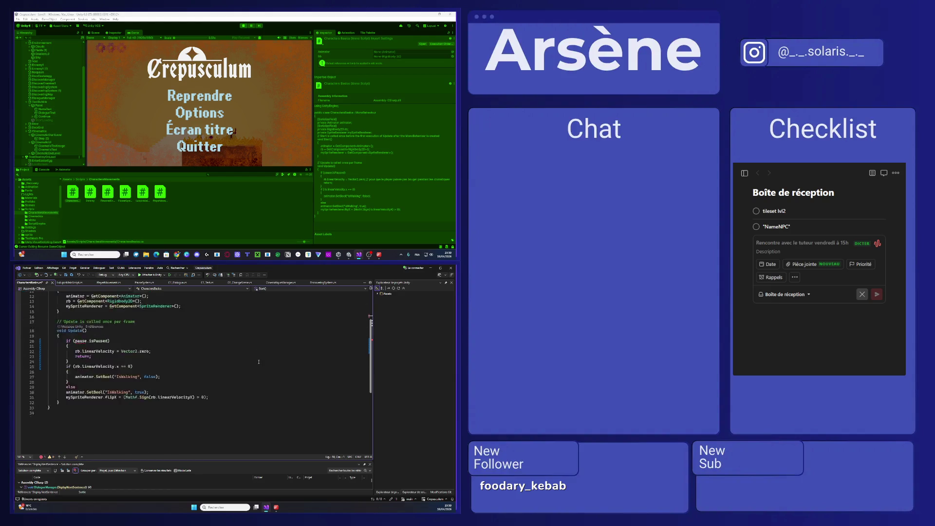
pyautogui.scroll(-1, 257, 363)
pyautogui.hotkey('ctrl', 's')
# - Remove the blank line 16 and the Update comment line, dismissing the build error prompt
pyautogui.click(59, 347)
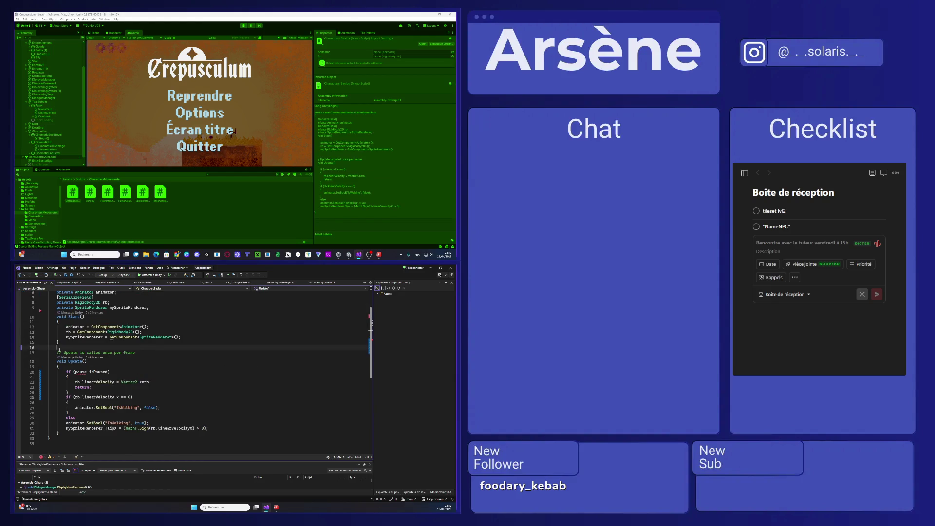
pyautogui.press('BackSpace')
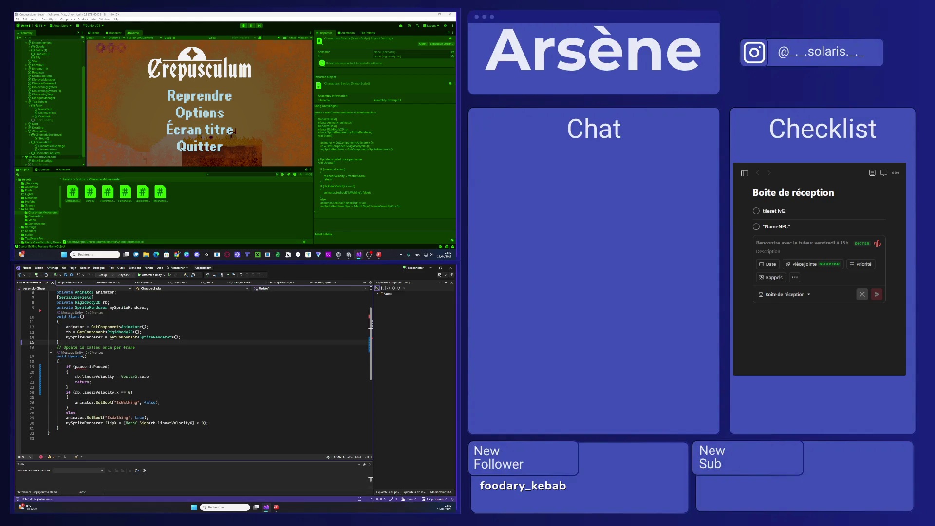
pyautogui.hotkey('ctrl', 's')
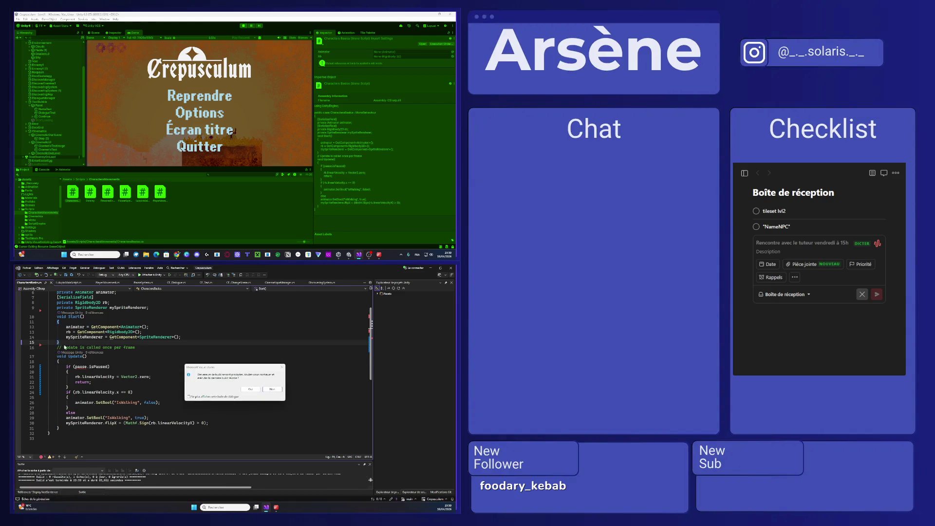
pyautogui.click(271, 389)
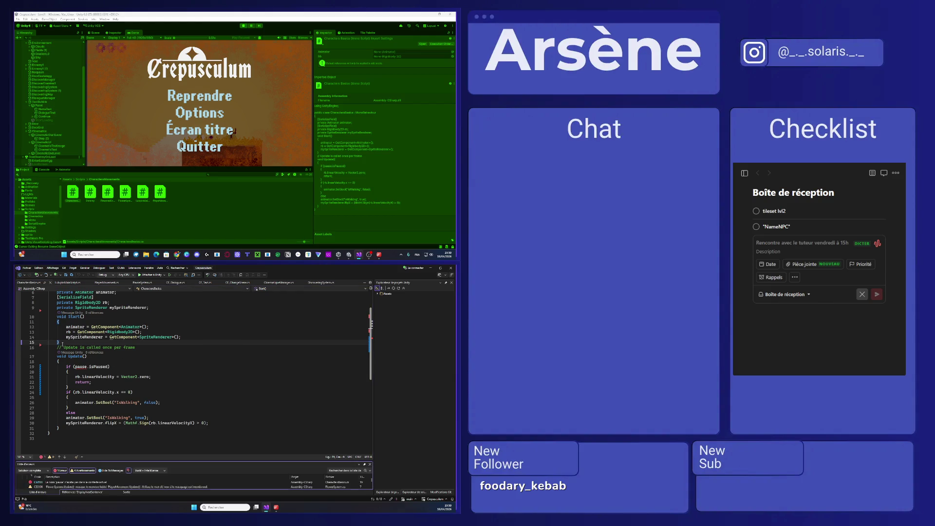
pyautogui.tripleClick(62, 349)
pyautogui.press('Delete')
pyautogui.press('Delete')
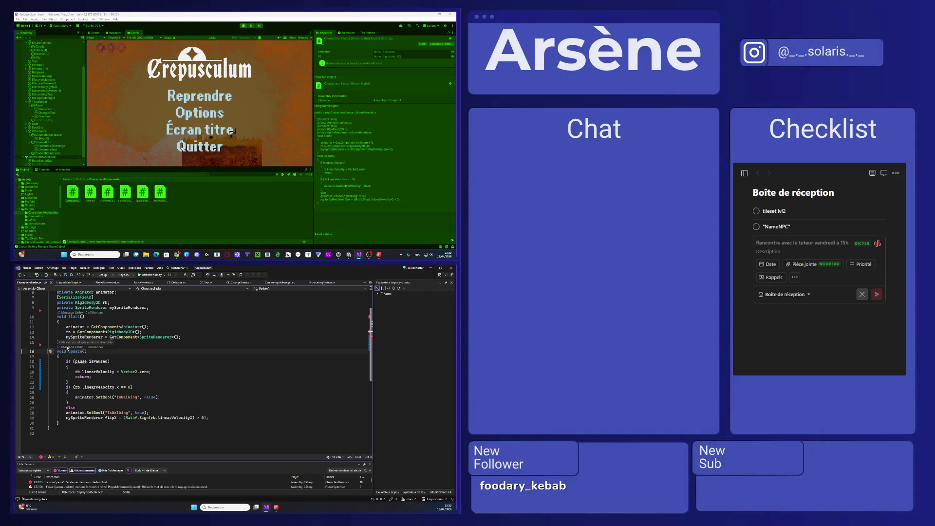
pyautogui.scroll(2, 99, 342)
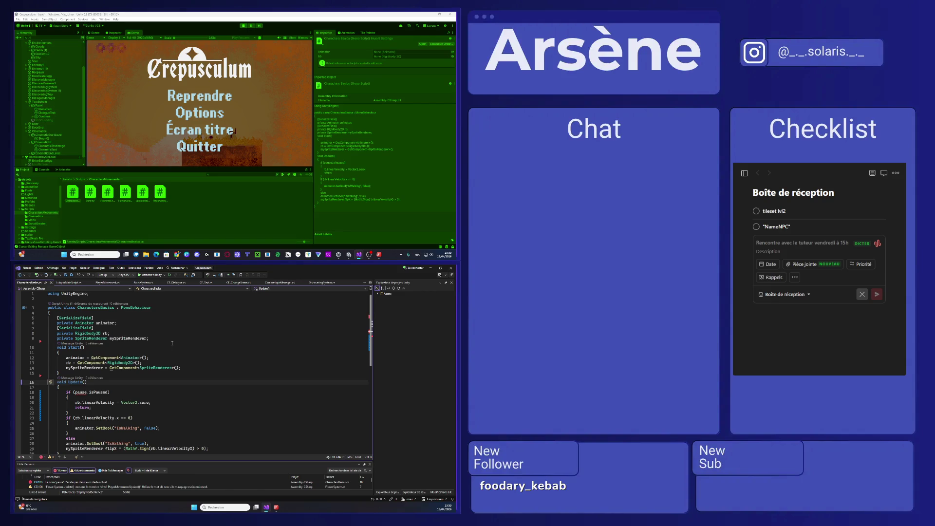
pyautogui.click(160, 337)
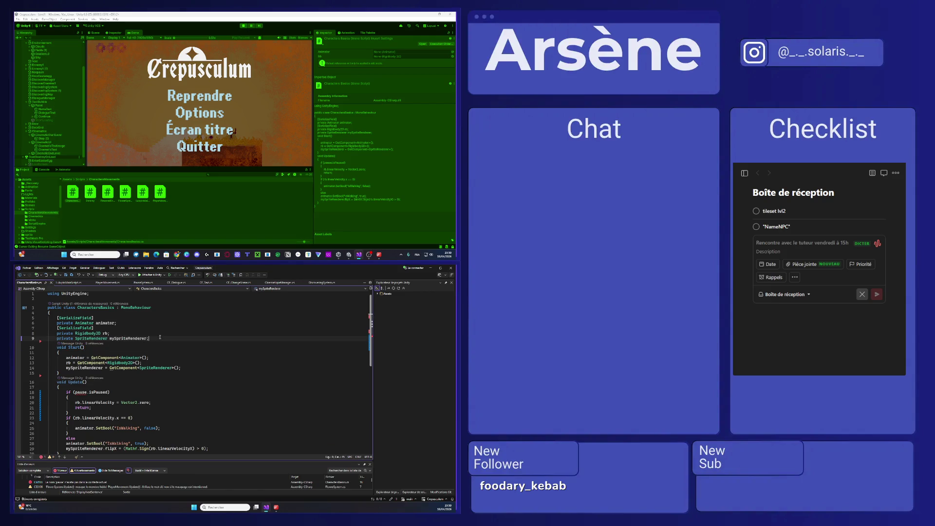
# - Declare a public PauseSystem field named pause and save the script
pyautogui.press('Return')
pyautogui.write('public pause')
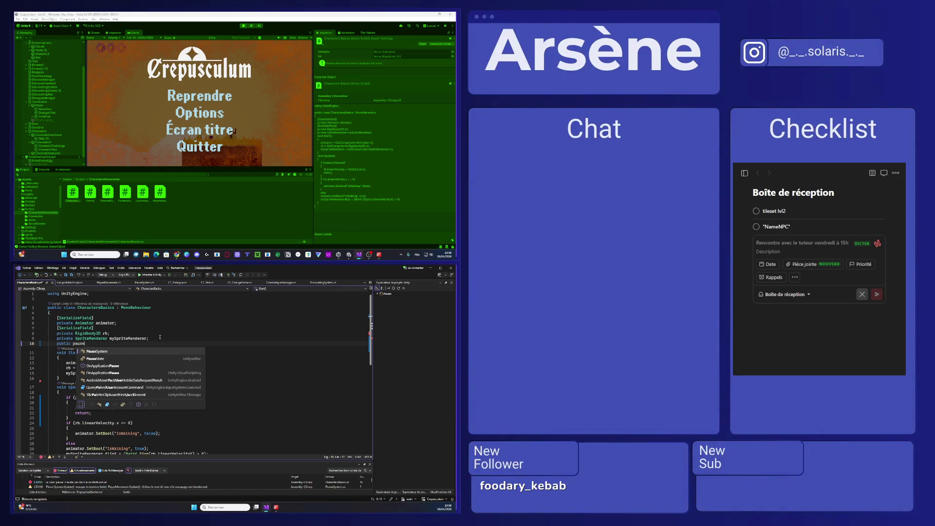
pyautogui.press('Tab')
pyautogui.write('pauseSystem ')
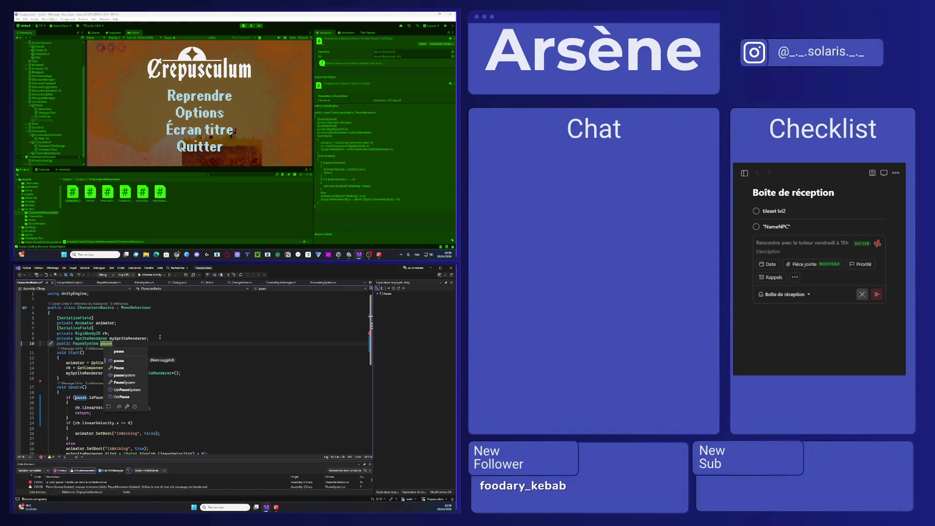
pyautogui.write(';')
pyautogui.hotkey('ctrl', 's')
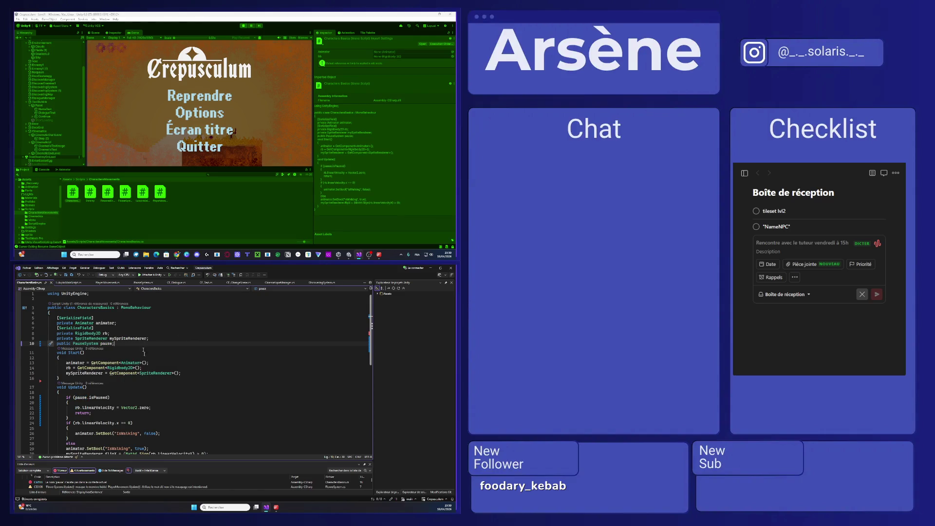
# - Duplicate the sprite renderer assignment in Start and retarget its variable to PauseSystem
pyautogui.click(180, 373)
pyautogui.moveTo(181, 373); pyautogui.dragTo(66, 374)
pyautogui.hotkey('ctrl', 'd')
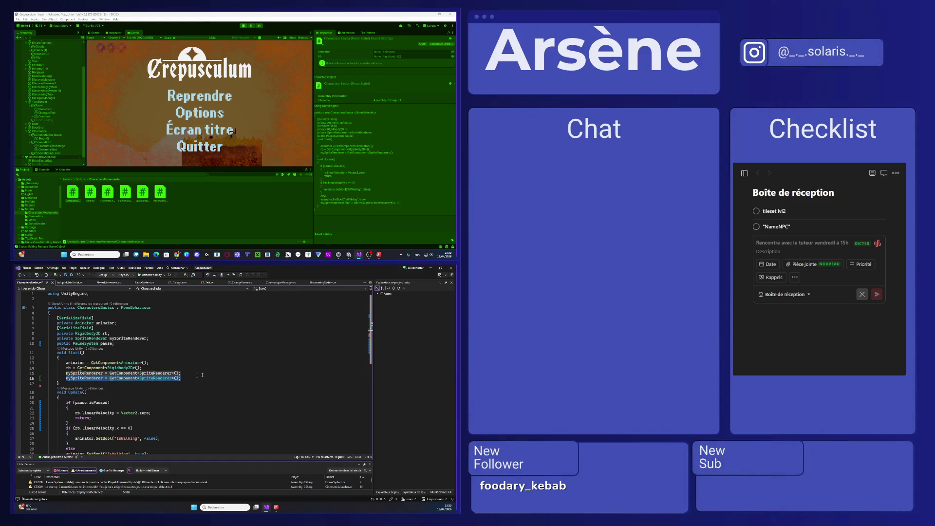
pyautogui.doubleClick(97, 378)
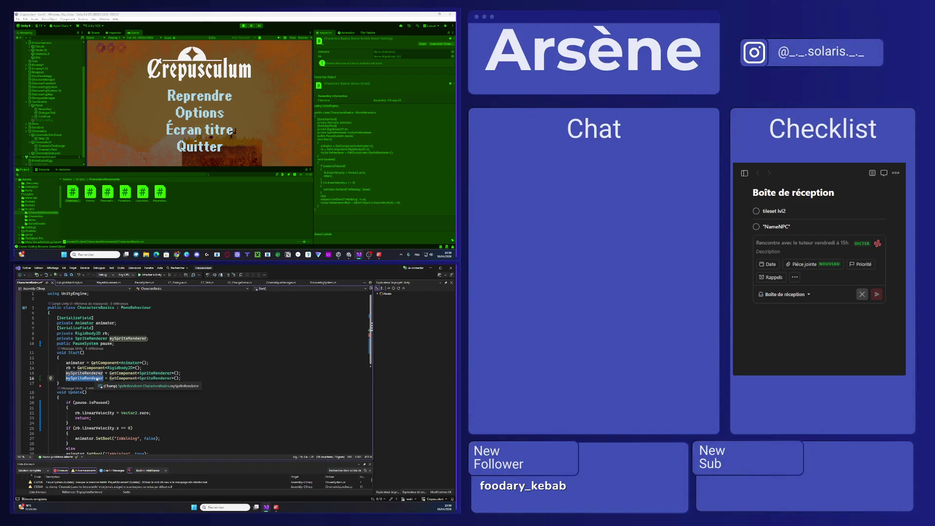
pyautogui.write('paus')
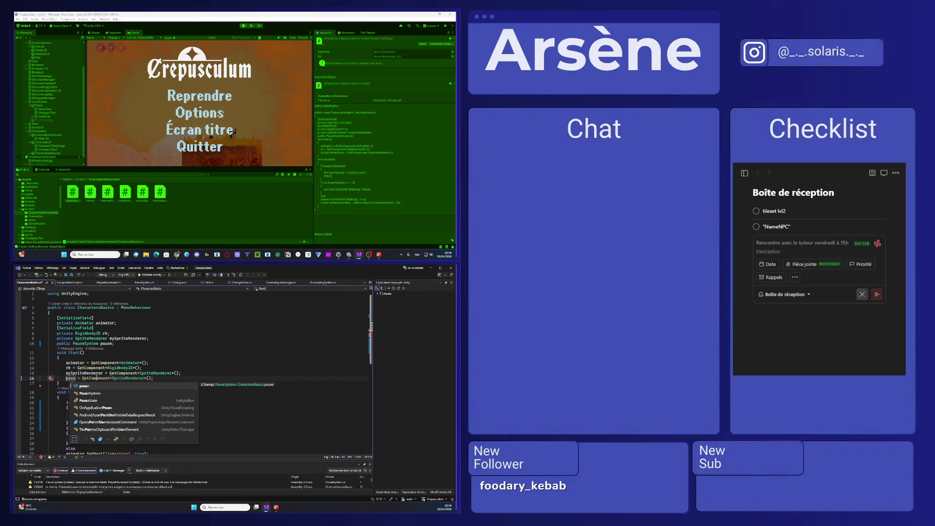
pyautogui.press('Down')
pyautogui.press('Tab')
# - Replace the GetComponent call with FindFirstObjectByType<PauseSystem>()
pyautogui.doubleClick(137, 379)
pyautogui.moveTo(170, 379); pyautogui.dragTo(99, 378)
pyautogui.write('Find')
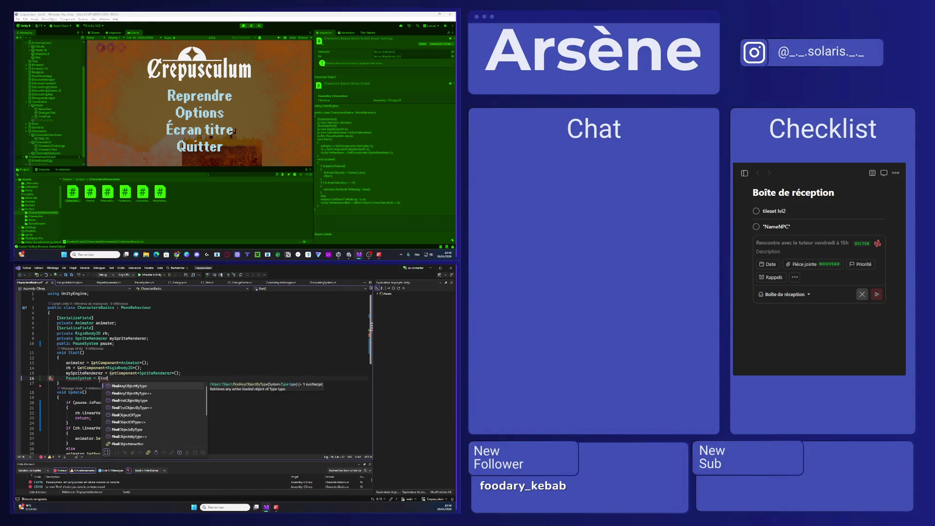
pyautogui.scroll(-2, 158, 400)
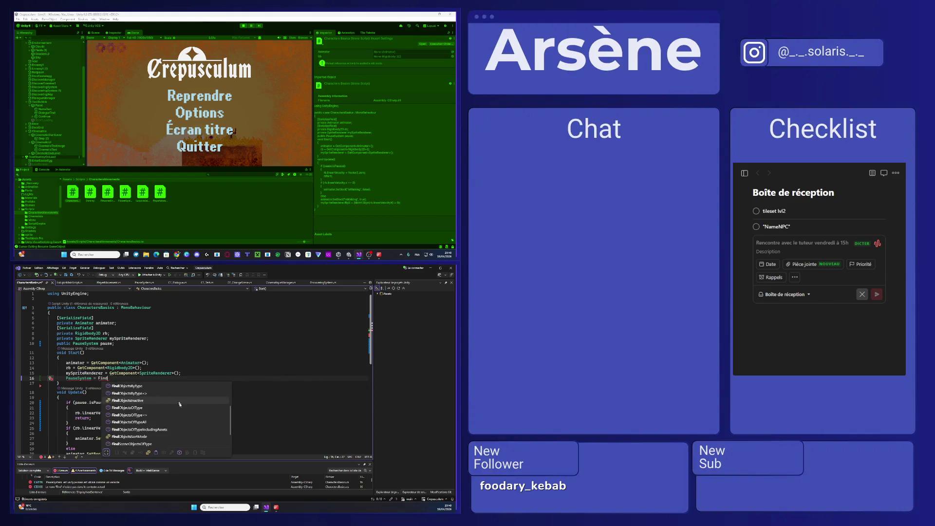
pyautogui.scroll(-1, 178, 427)
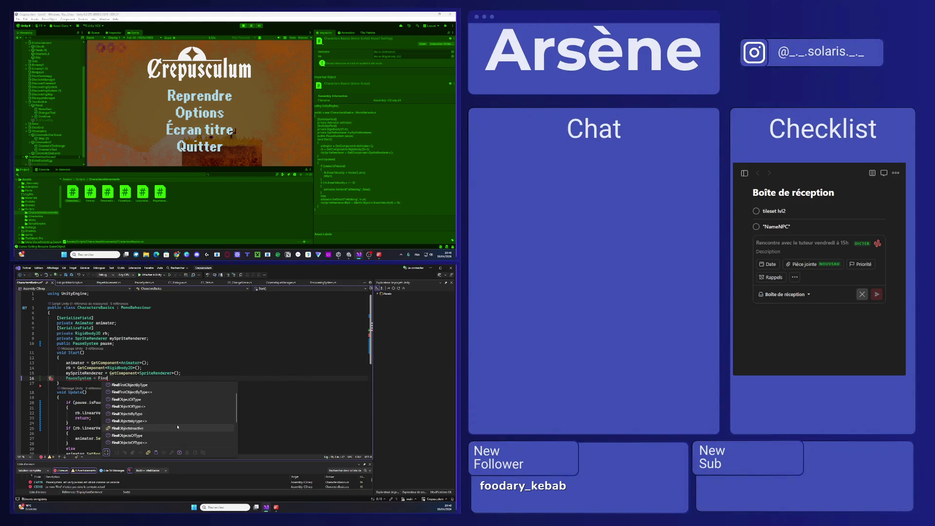
pyautogui.scroll(3, 178, 427)
pyautogui.write('Firs')
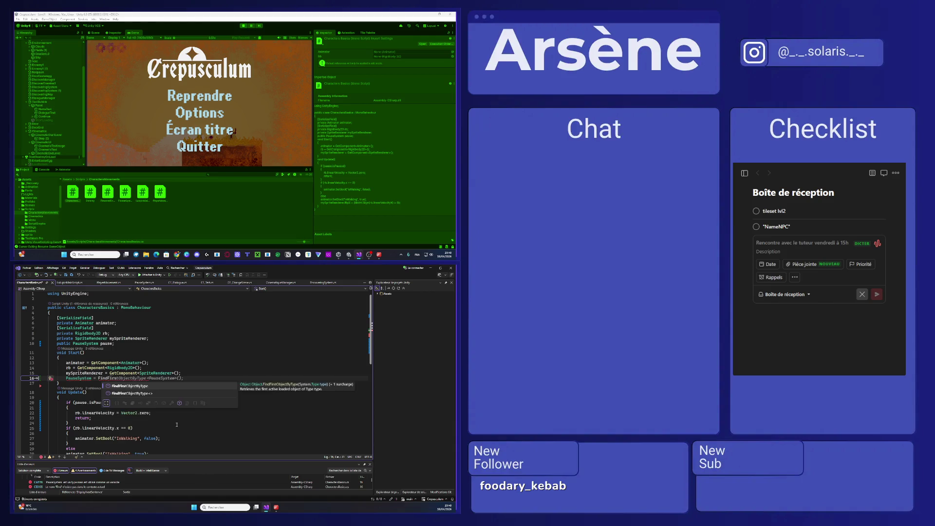
pyautogui.press('Tab')
pyautogui.press('Tab')
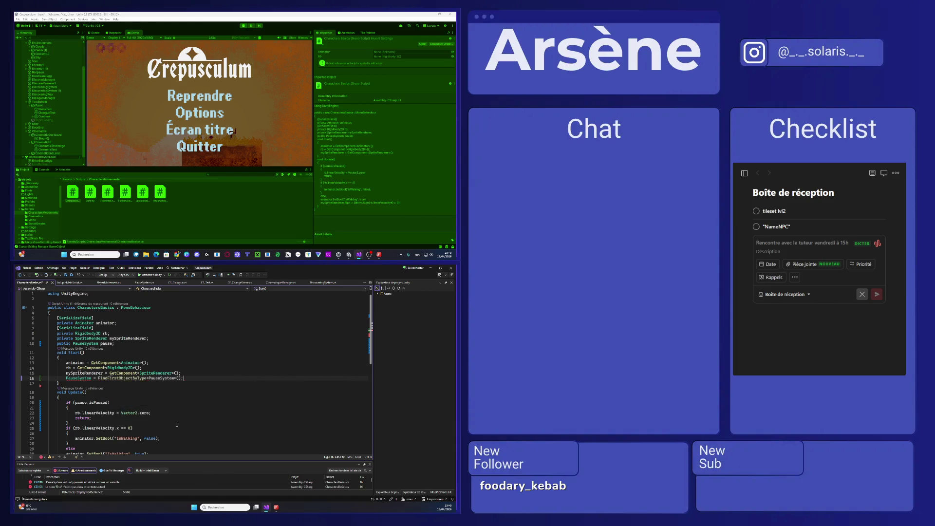
pyautogui.hotkey('ctrl', 's')
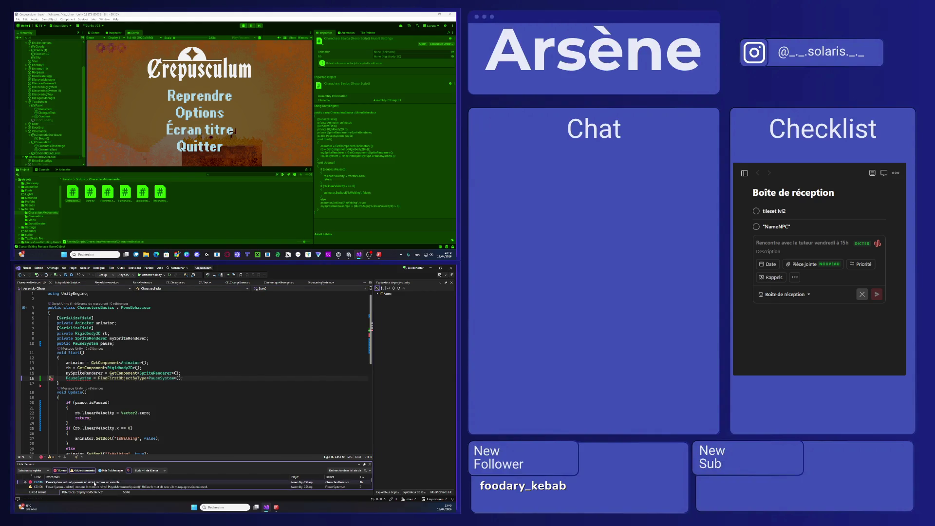
# - Set the assignment target to pause, completing pause = FindFirstObjectByType<PauseSystem>();
pyautogui.scroll(-1, 115, 444)
pyautogui.moveTo(162, 370)
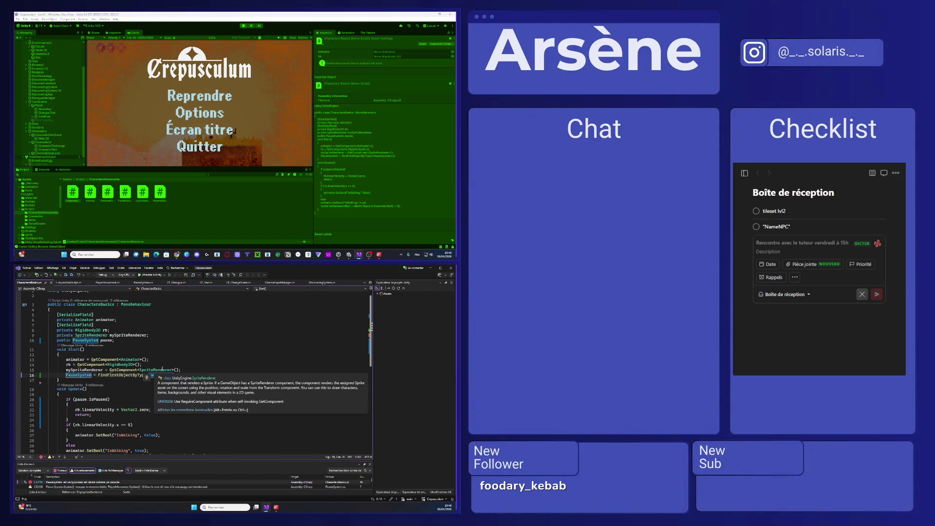
pyautogui.doubleClick(81, 375)
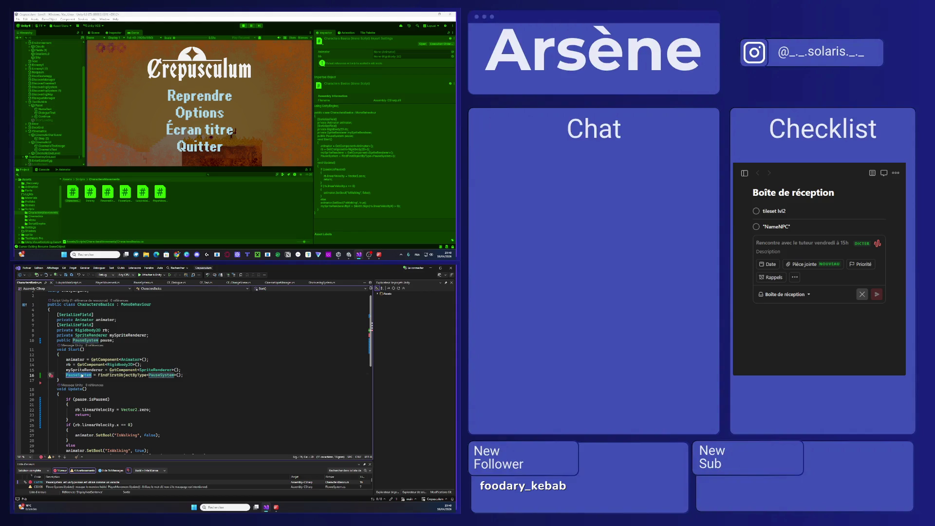
pyautogui.write('pau')
pyautogui.press('Tab')
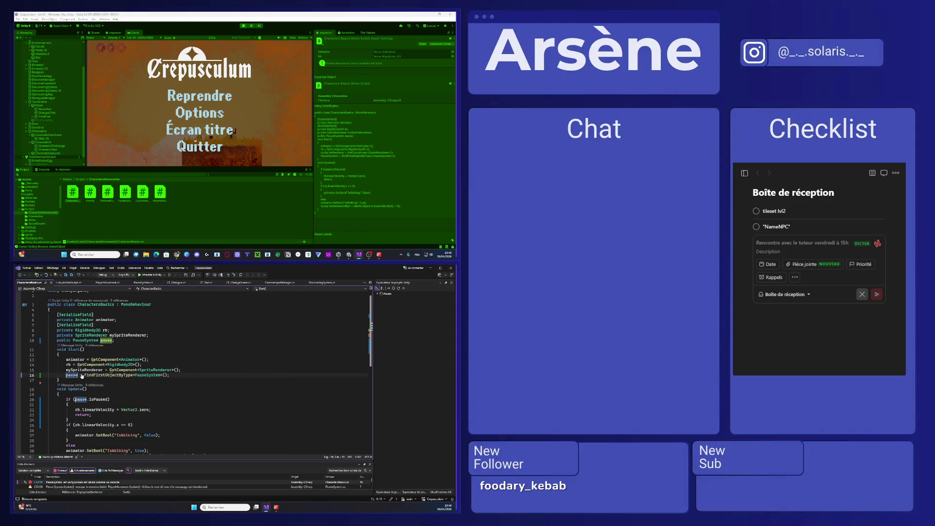
pyautogui.click(295, 376)
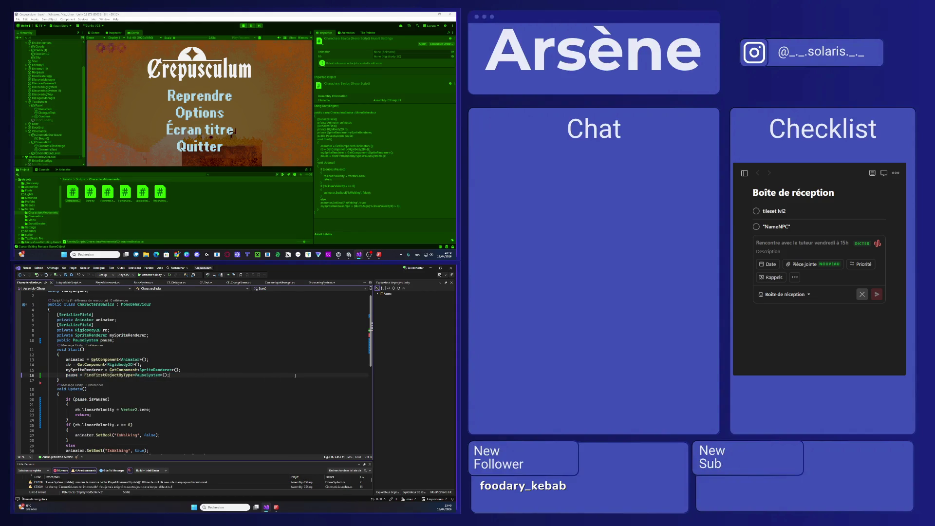
pyautogui.click(193, 89)
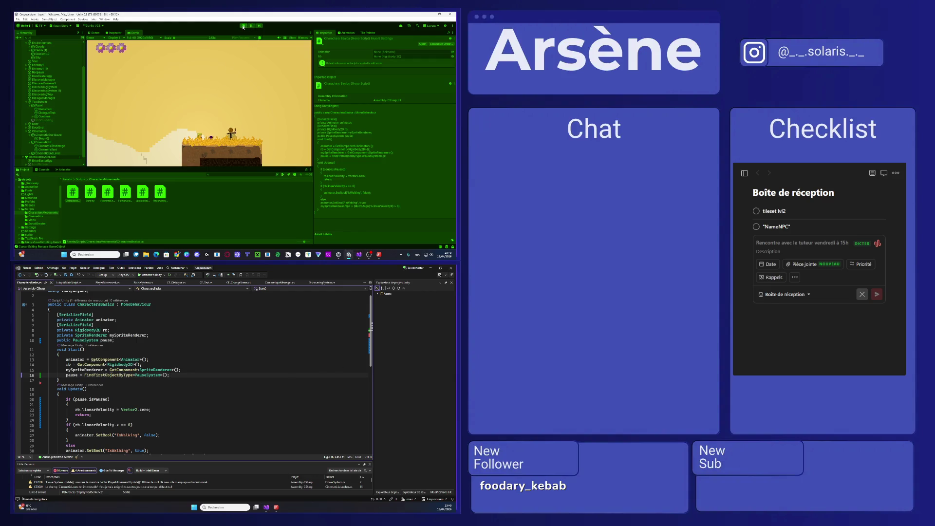
# - Restart Play mode, open and resume the pause menu three times, then walk right to the NPC
pyautogui.click(243, 26)
pyautogui.click(243, 26)
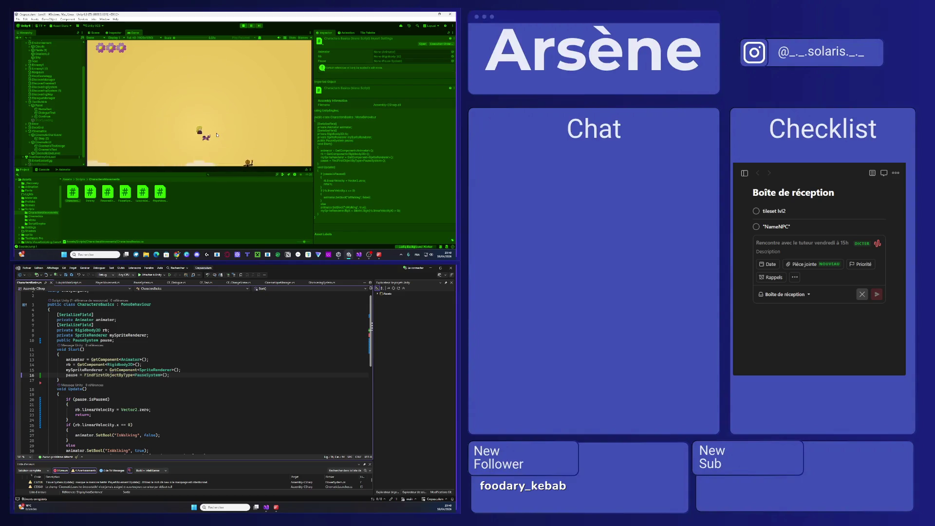
pyautogui.press('Escape')
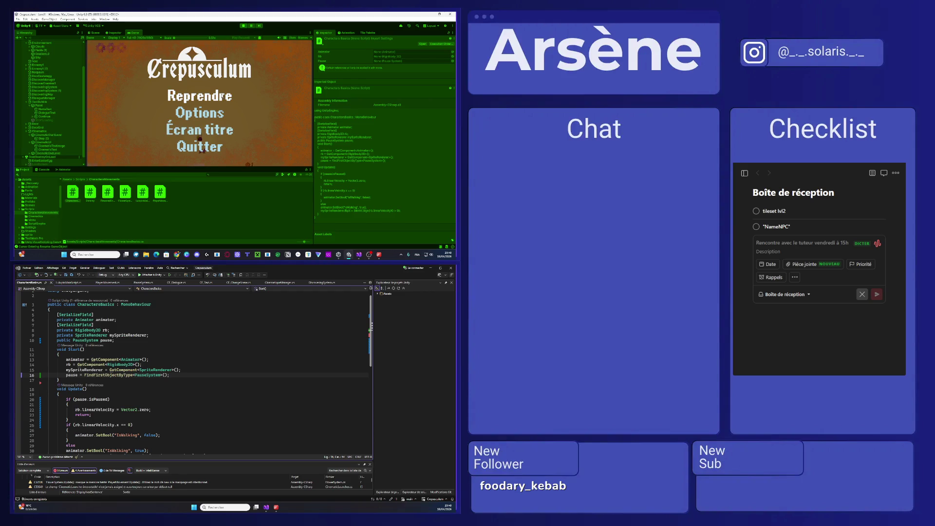
pyautogui.click(223, 96)
pyautogui.press('Escape')
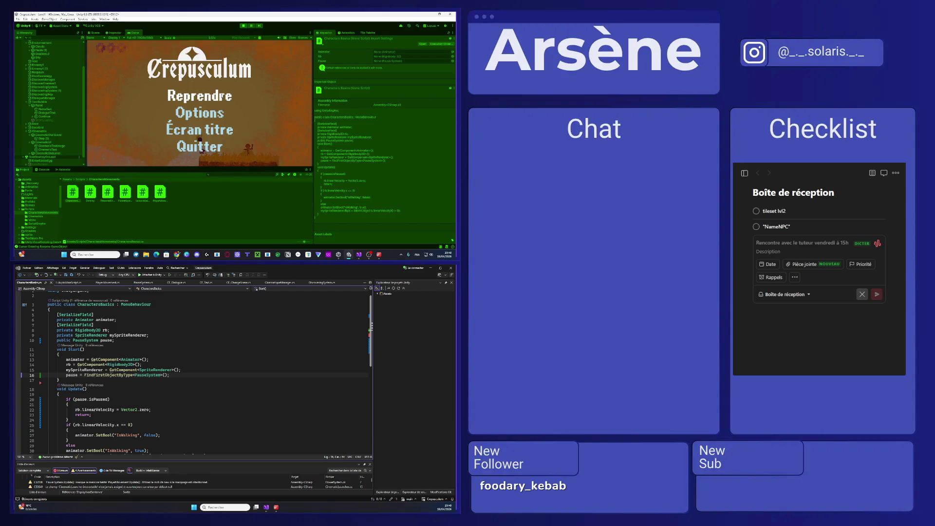
pyautogui.click(222, 100)
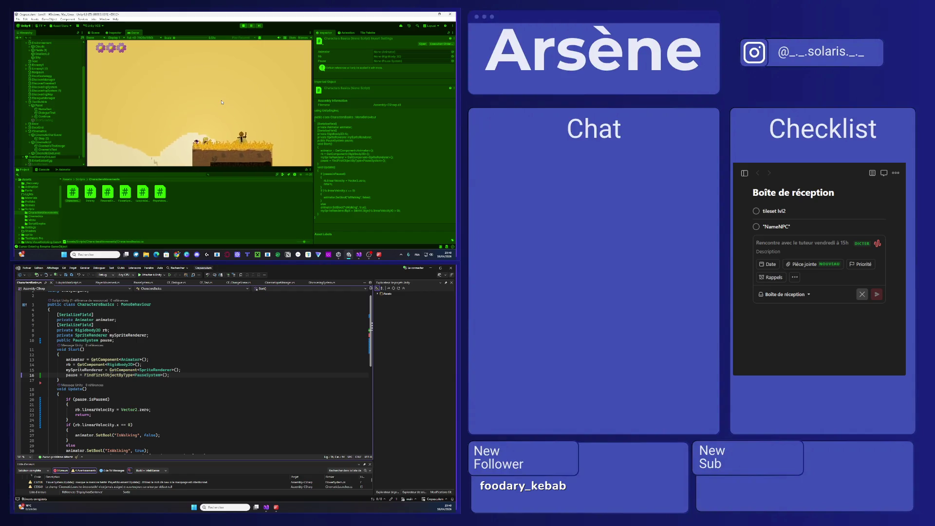
pyautogui.press('Escape')
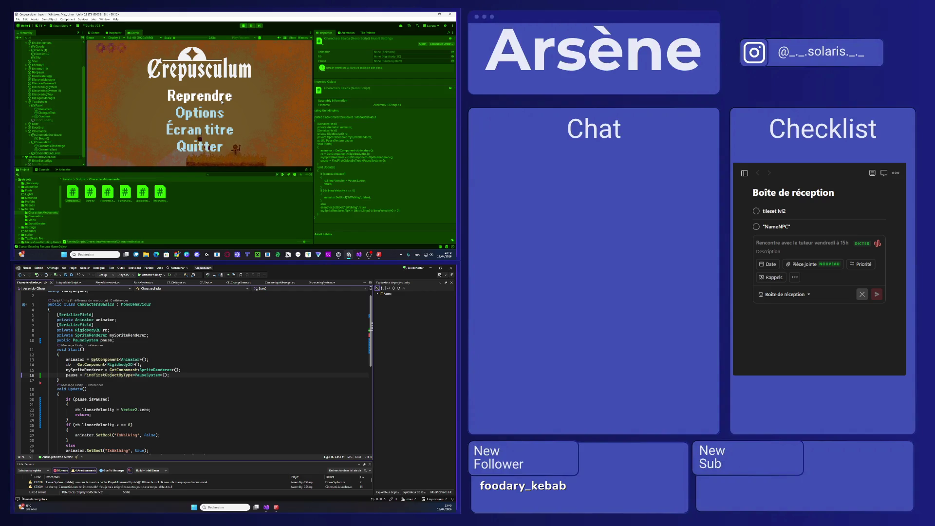
pyautogui.click(222, 99)
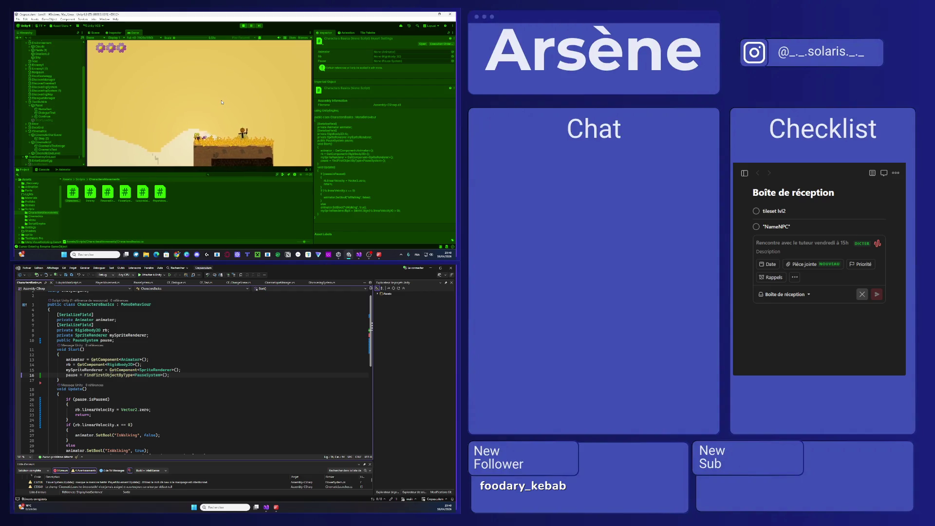
pyautogui.press('d')
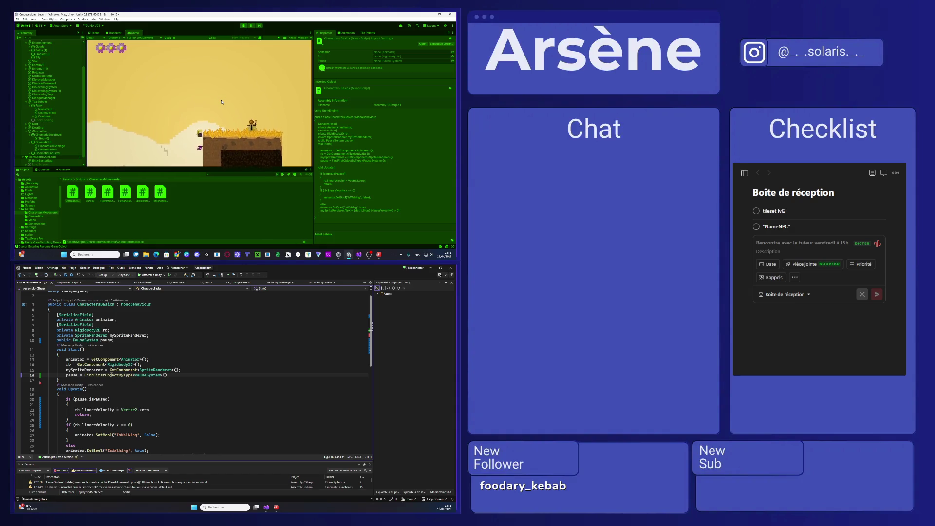
pyautogui.press('d')
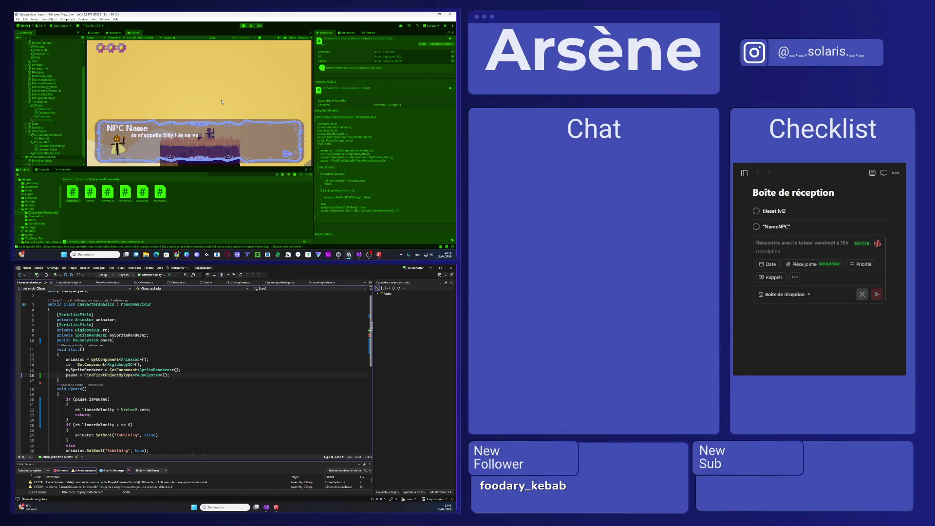
# - Advance the NPC dialogue with E, then close it
pyautogui.press('e')
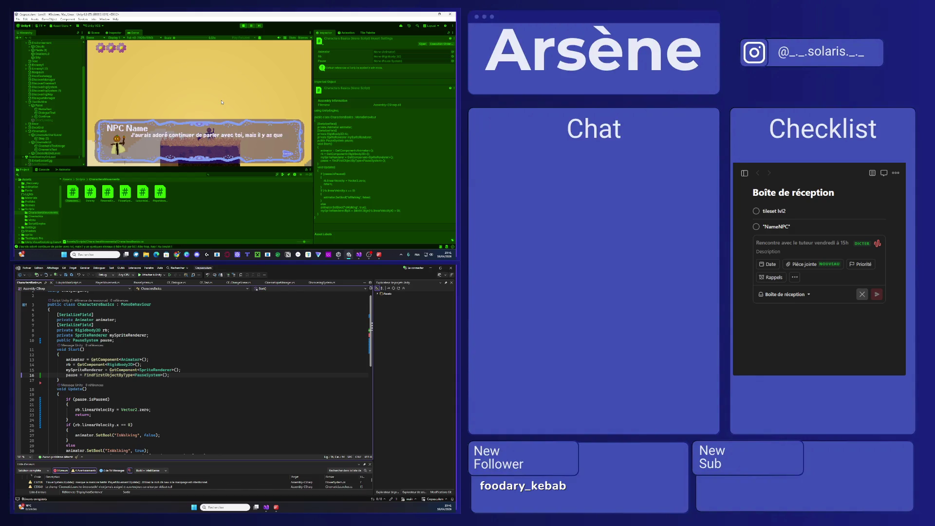
pyautogui.press('e')
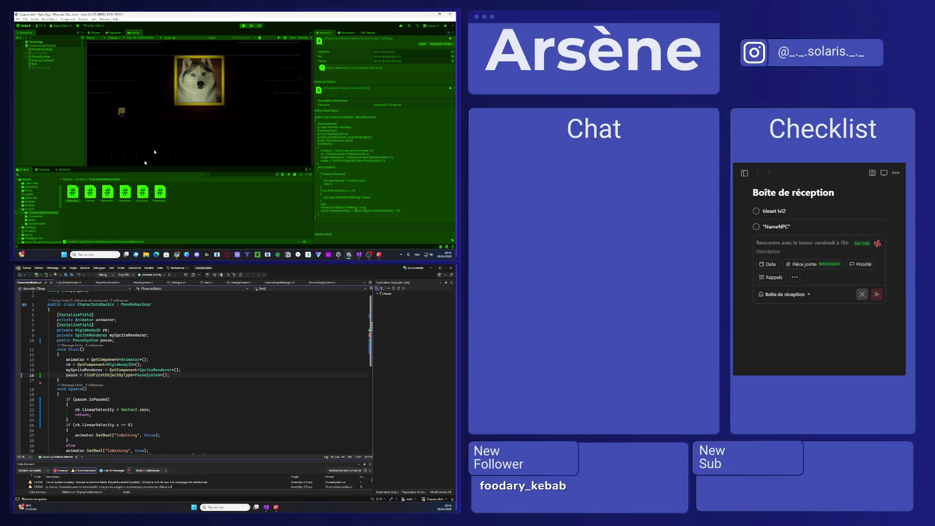
# - Read the last Console error's stack trace and inspect the EnterEasterEgg object
pyautogui.click(46, 170)
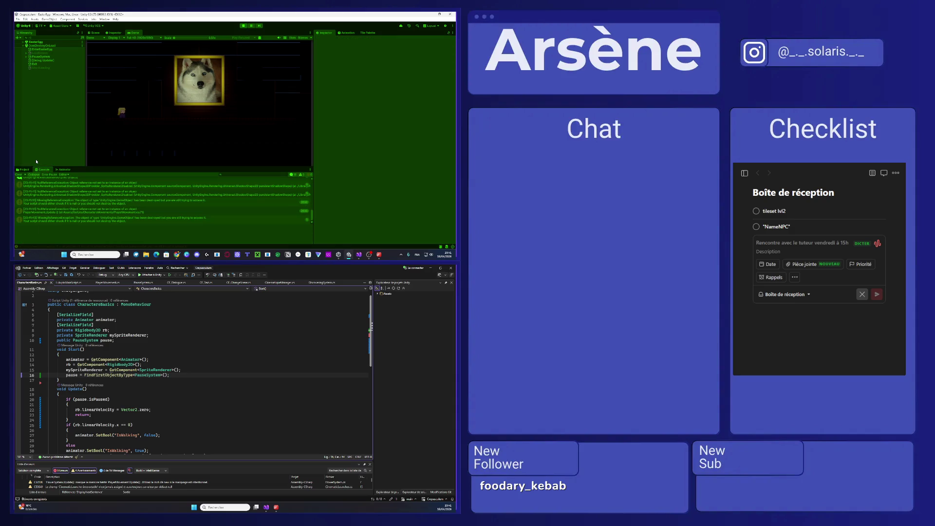
pyautogui.click(131, 218)
pyautogui.click(50, 49)
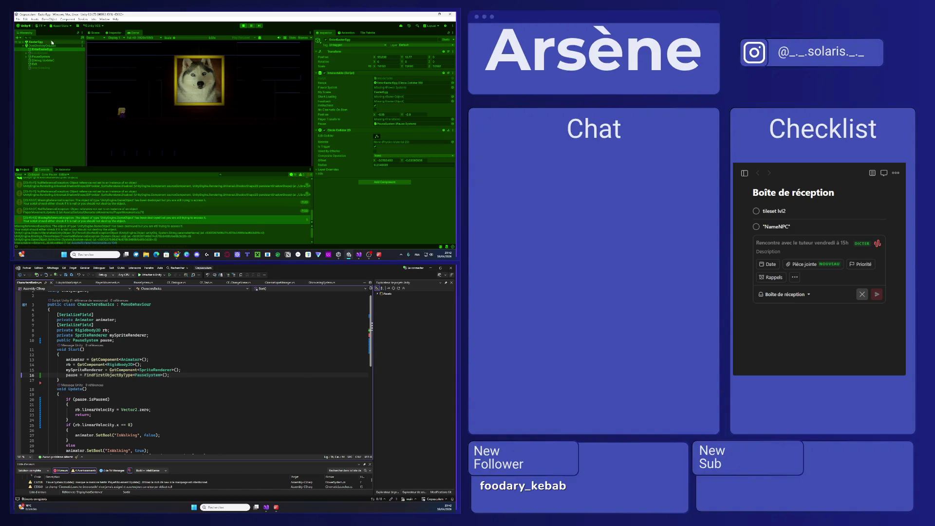
pyautogui.moveTo(47, 69)
pyautogui.mouseDown()
pyautogui.moveTo(242, 104)
pyautogui.moveTo(419, 83)
pyautogui.moveTo(403, 96)
pyautogui.mouseUp()
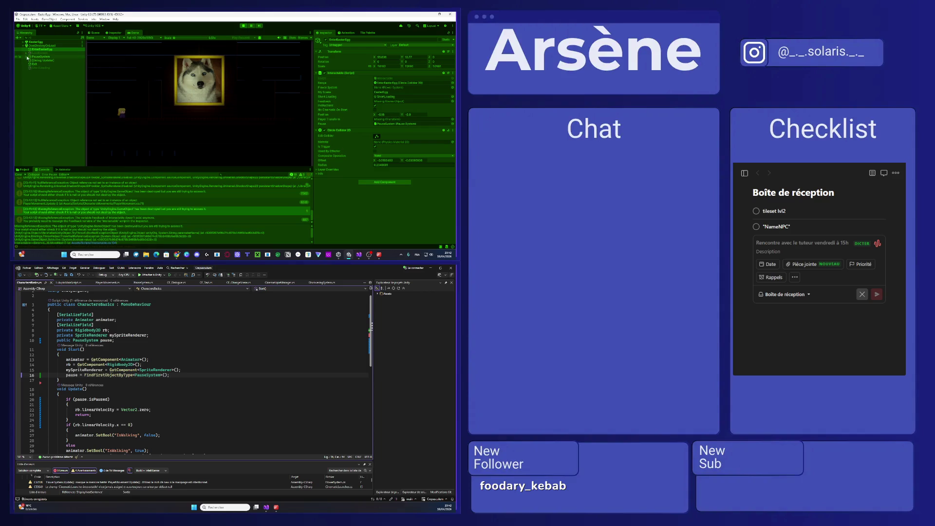
pyautogui.click(35, 77)
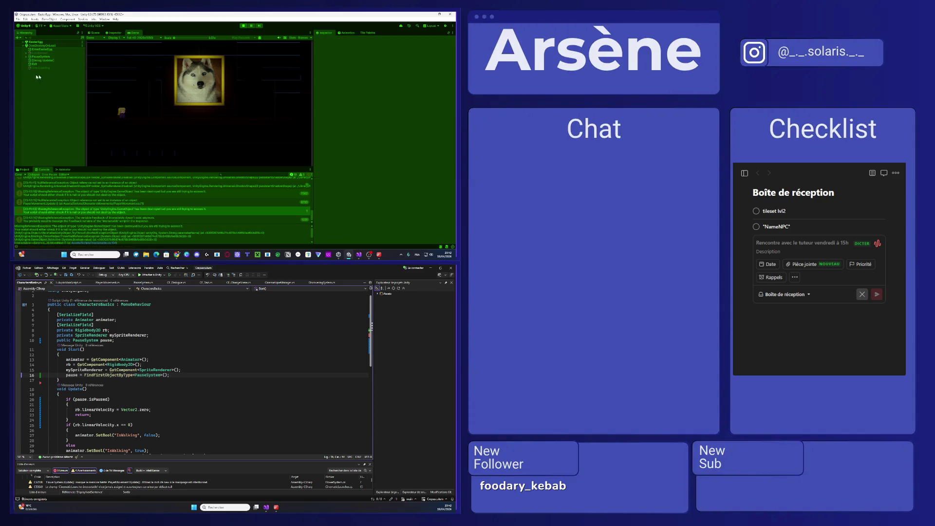
# - Assign the Feedback object to EnterEasterEgg's Feedback field and stop Play mode
pyautogui.click(24, 42)
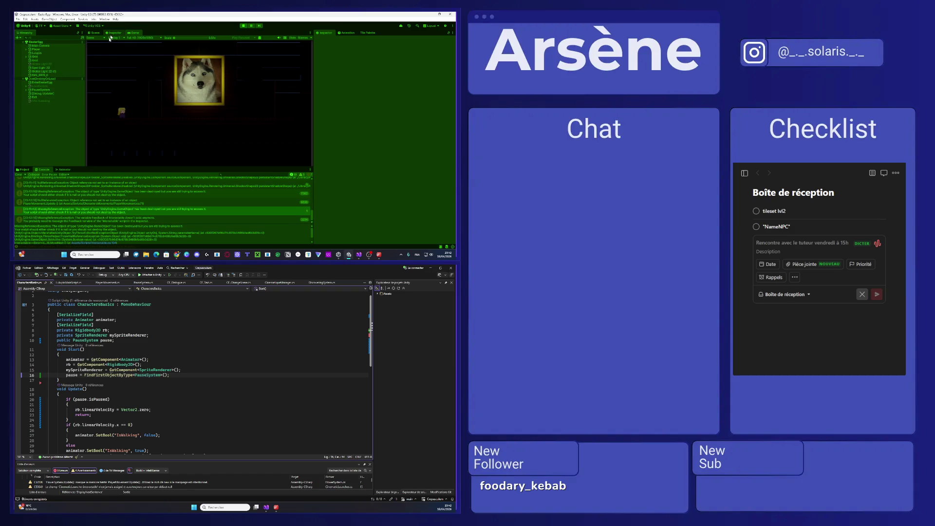
pyautogui.click(39, 83)
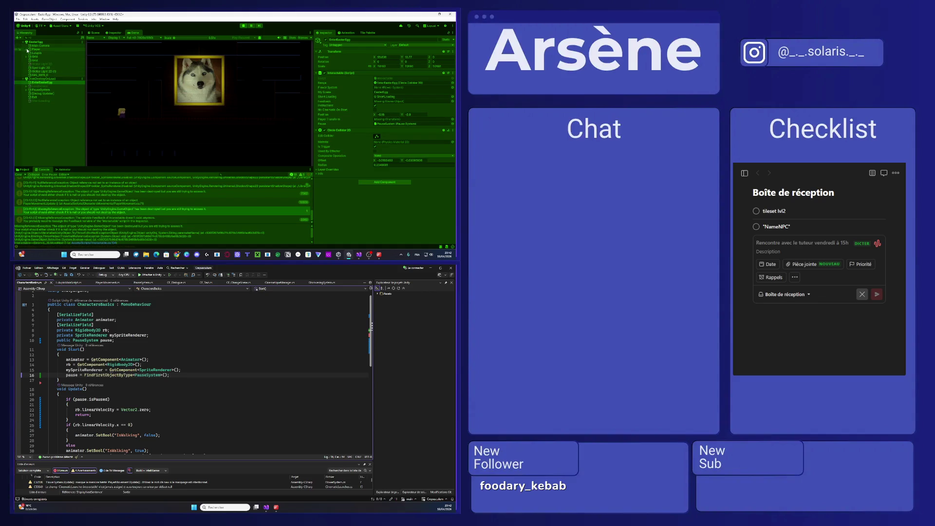
pyautogui.click(35, 49)
pyautogui.click(27, 49)
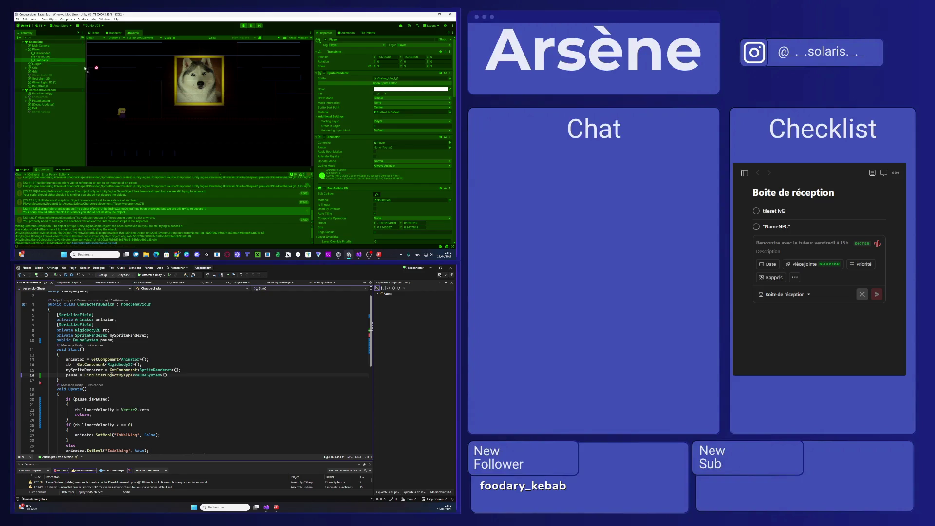
pyautogui.click(41, 93)
pyautogui.moveTo(42, 60)
pyautogui.mouseDown()
pyautogui.moveTo(412, 95)
pyautogui.moveTo(394, 101)
pyautogui.moveTo(225, 67)
pyautogui.mouseUp()
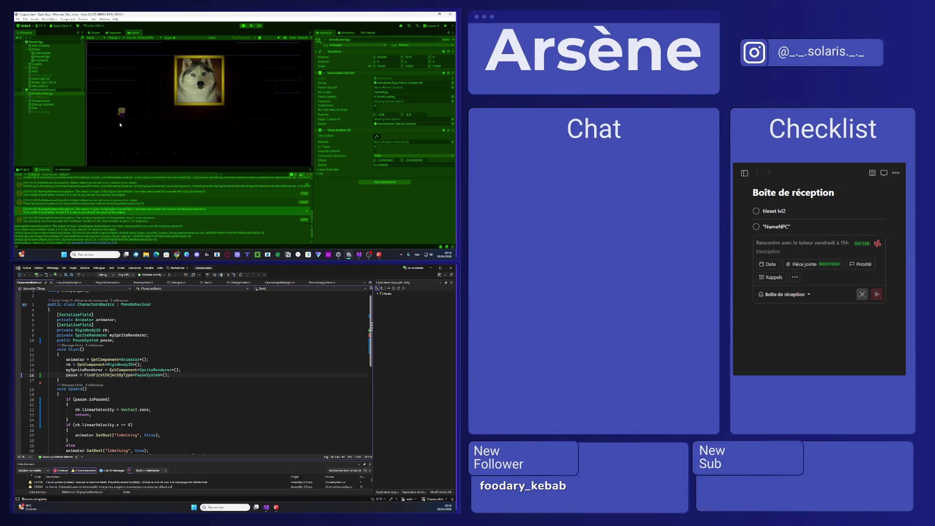
pyautogui.click(245, 26)
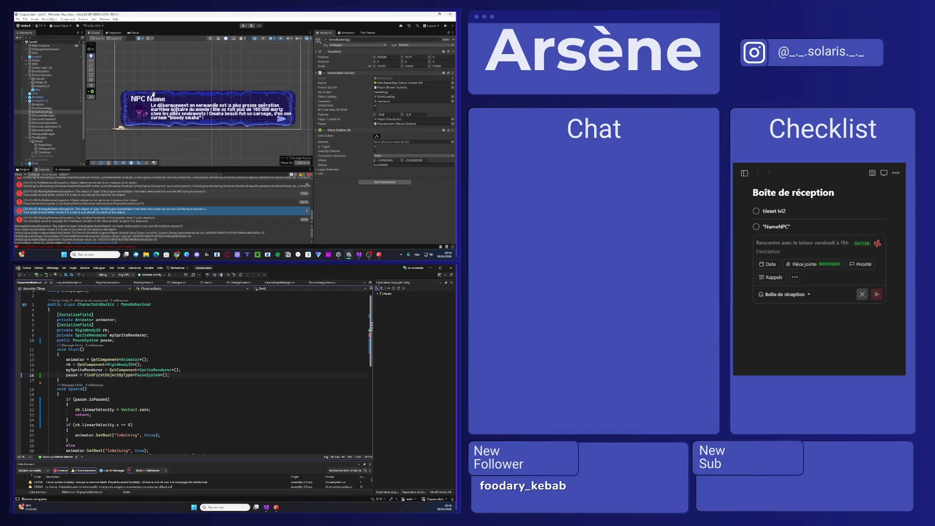
# - Scroll the view and press F to frame the level
pyautogui.scroll(10, 107, 133)
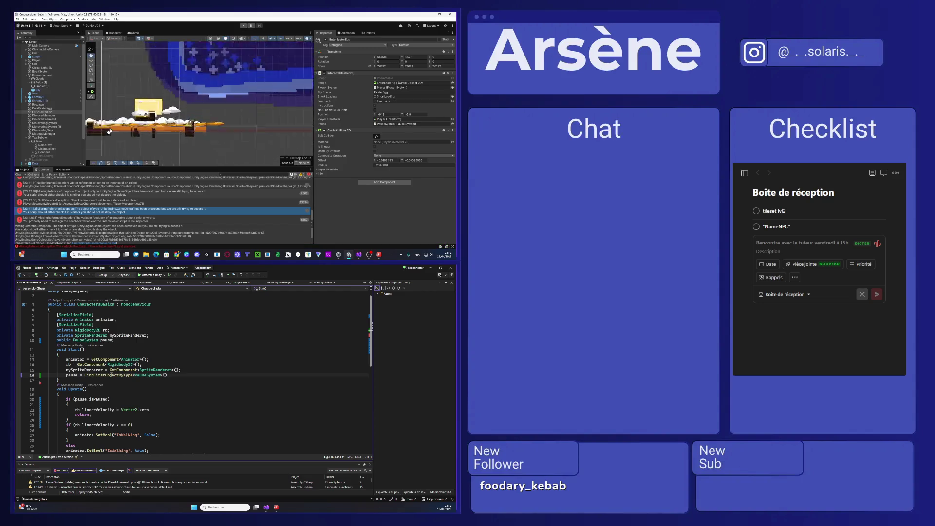
pyautogui.scroll(5, 108, 132)
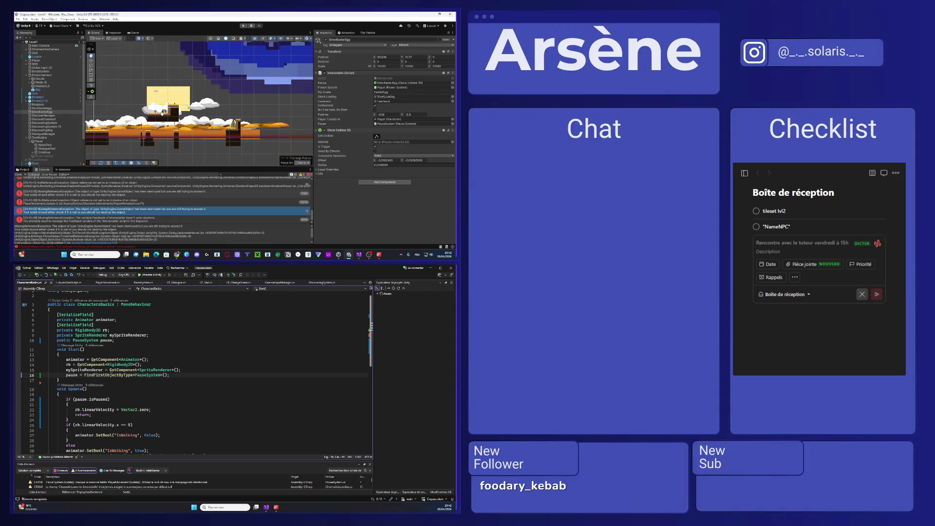
pyautogui.press('f')
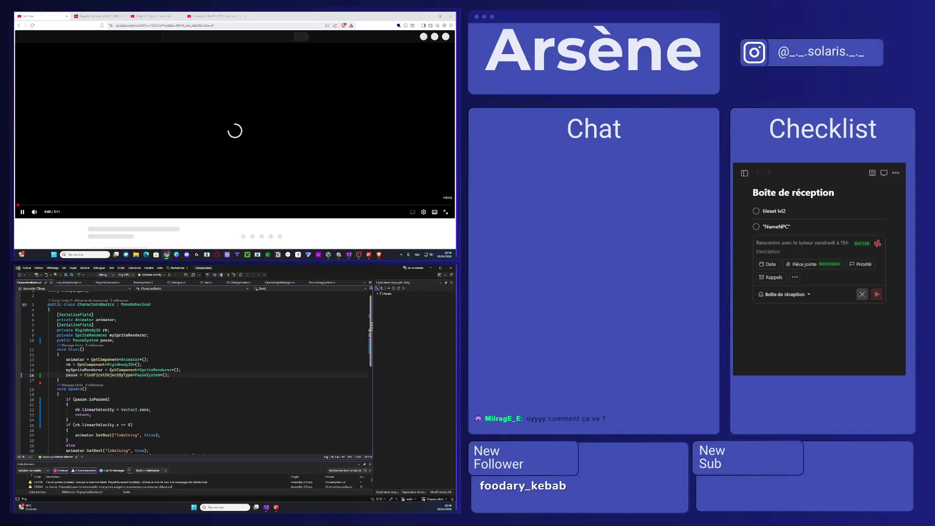
# - Maximize the browser on the lower monitor and pause the Merry-Go-Round of Life video
pyautogui.moveTo(273, 16)
pyautogui.mouseDown()
pyautogui.moveTo(84, 274)
pyautogui.moveTo(73, 266)
pyautogui.mouseUp()
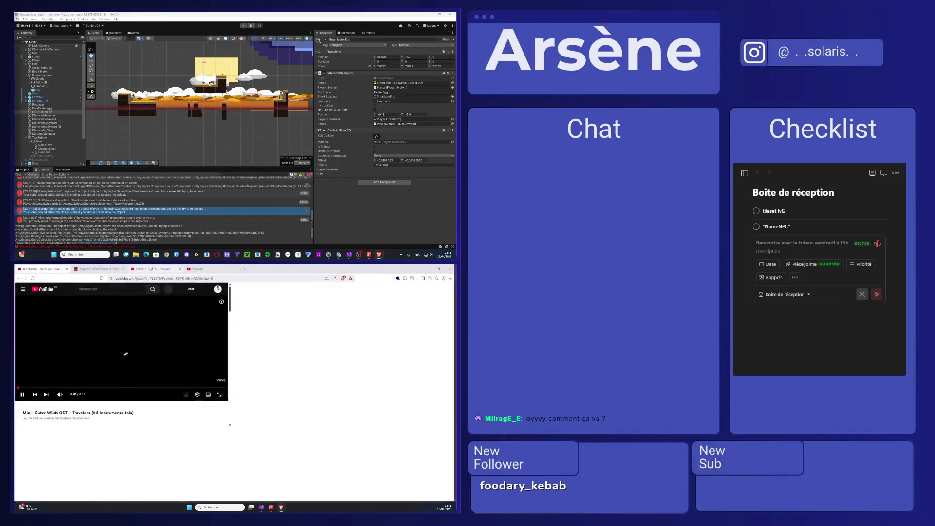
pyautogui.click(98, 269)
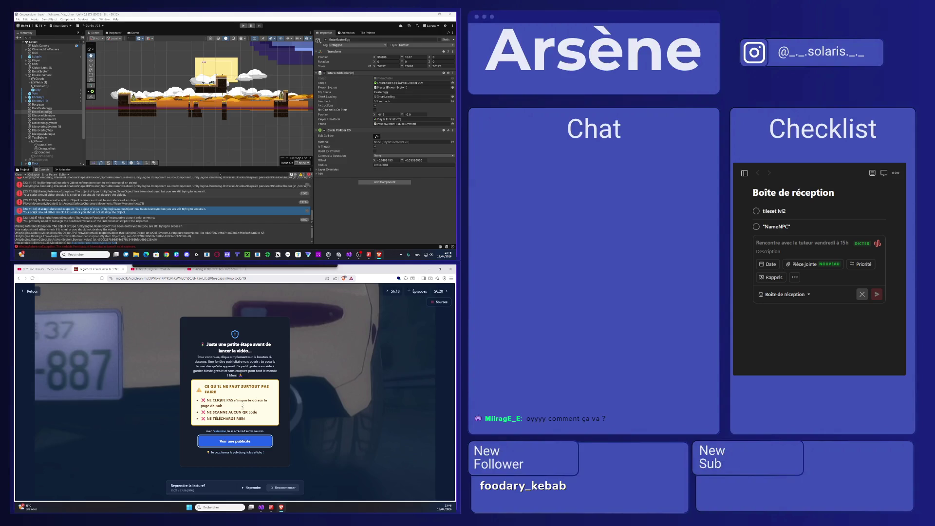
pyautogui.click(57, 269)
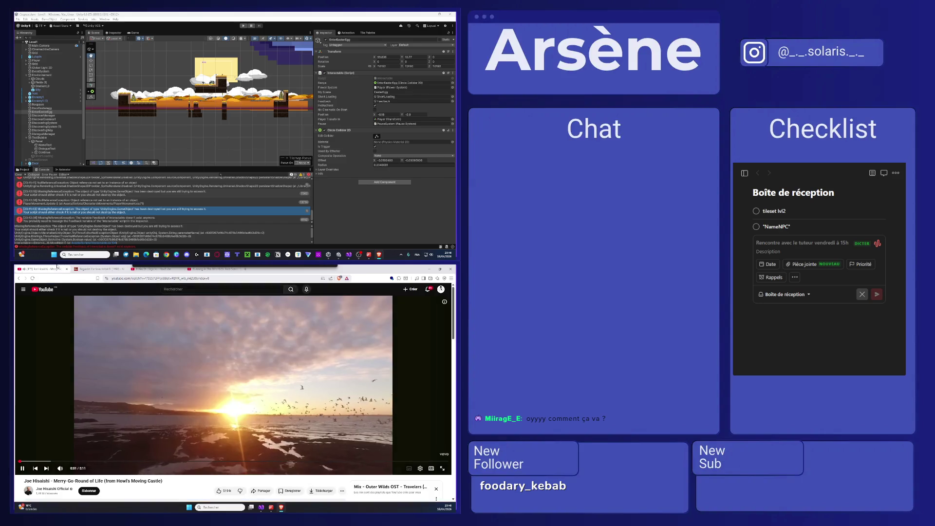
pyautogui.click(129, 349)
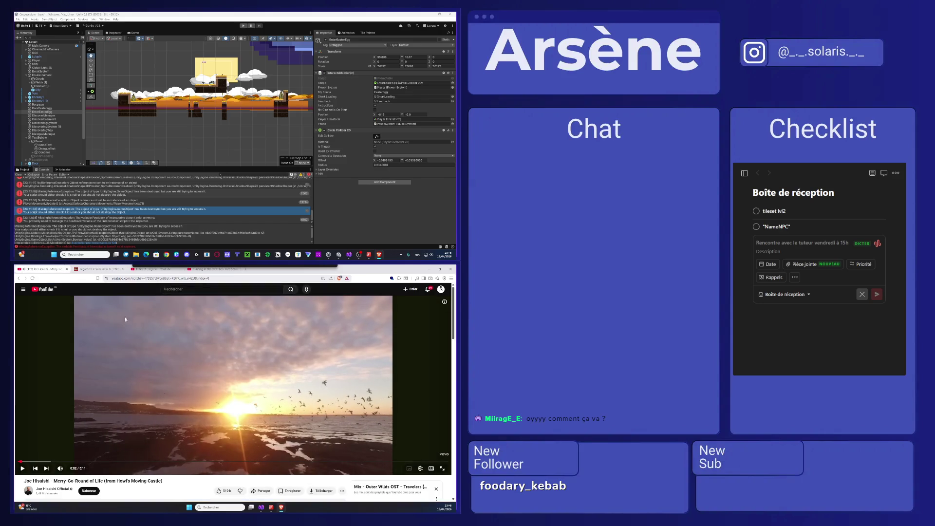
# - Check the anime episode page, closing the Redirect Blocker panel and the ad overlay
pyautogui.click(99, 269)
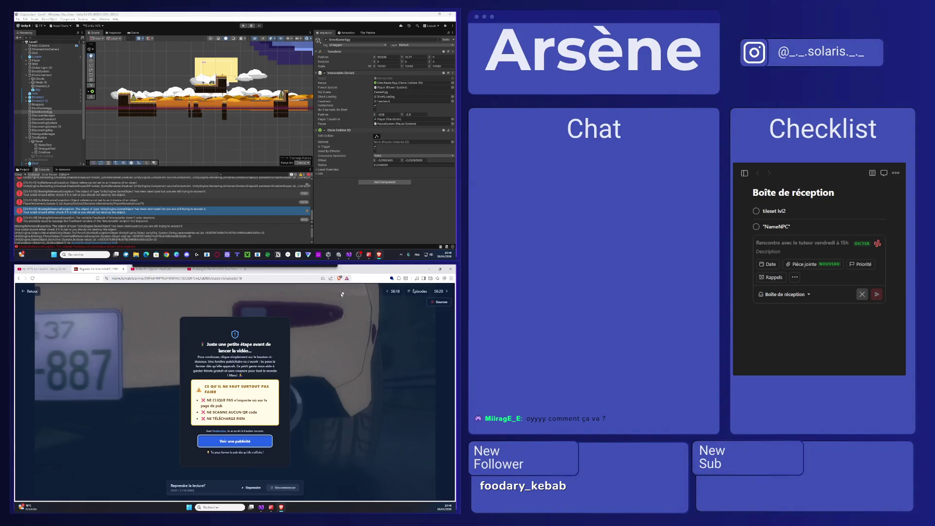
pyautogui.click(391, 278)
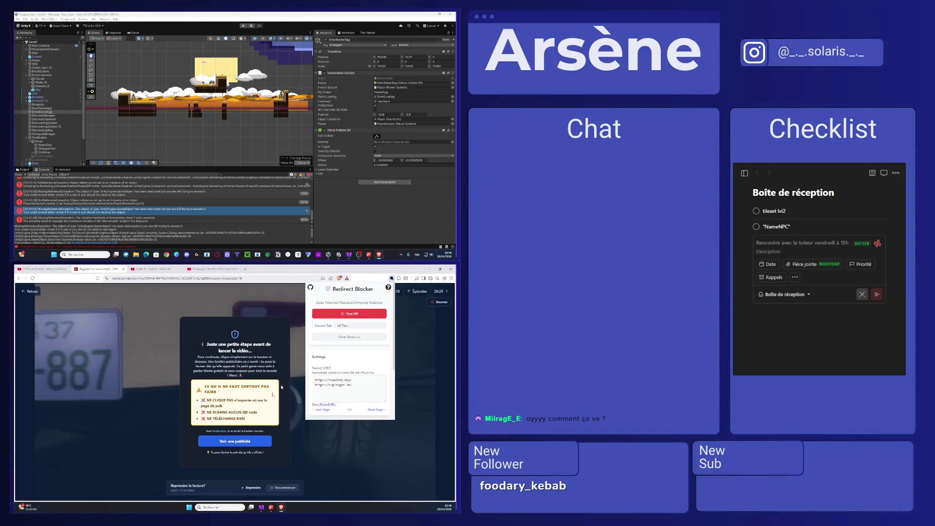
pyautogui.click(235, 441)
pyautogui.click(223, 449)
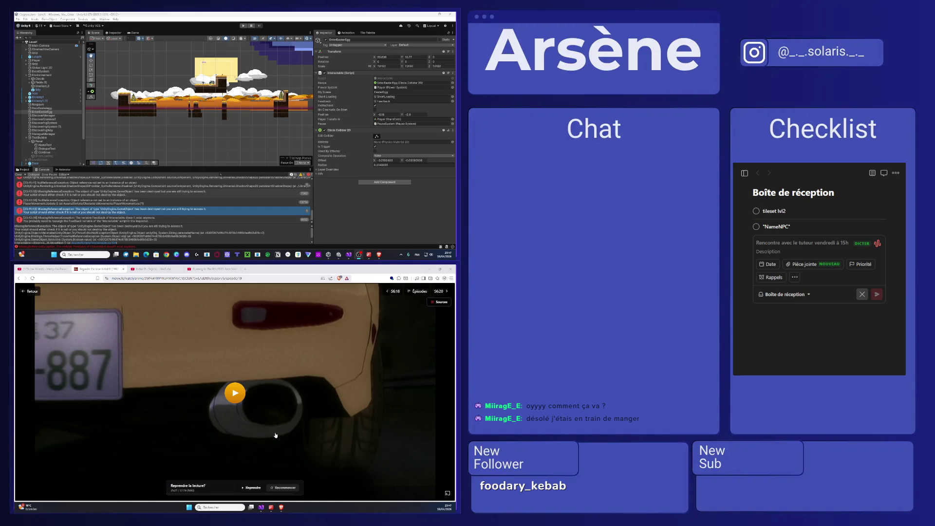
# - Return to the YouTube home feed and play The Clash – Should I Stay or Should I Go
pyautogui.click(55, 267)
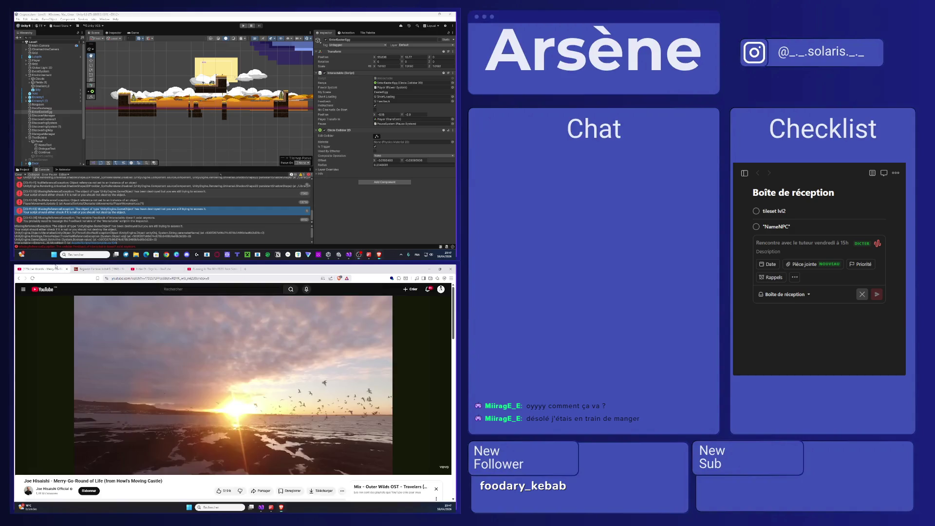
pyautogui.scroll(-3, 203, 398)
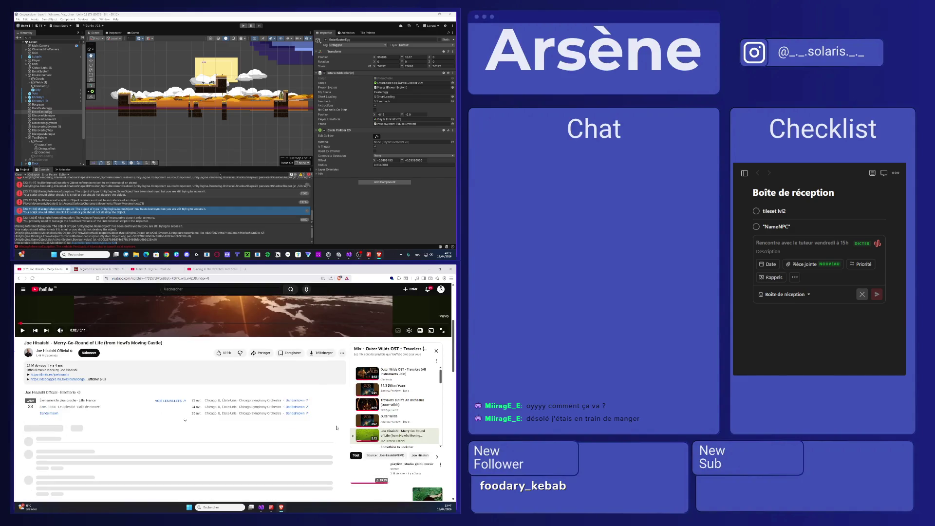
pyautogui.hotkey('alt', 'Left')
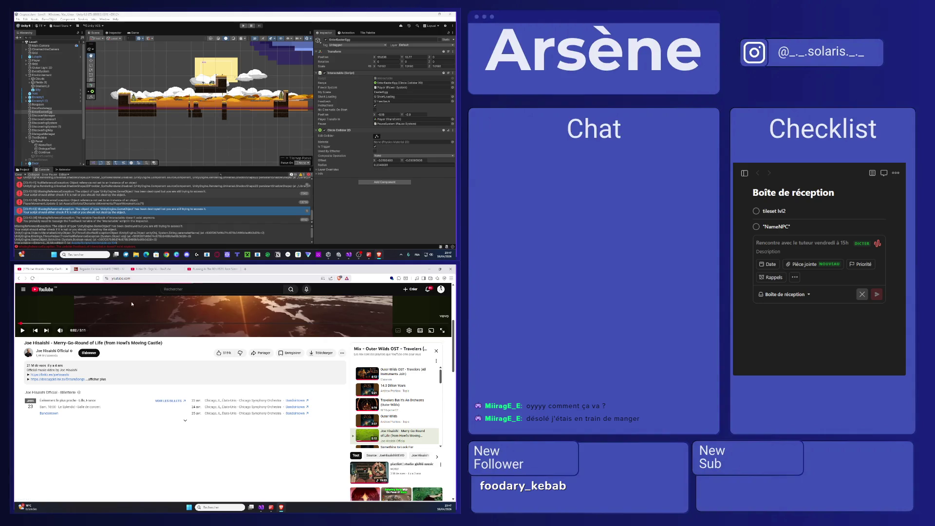
pyautogui.click(175, 356)
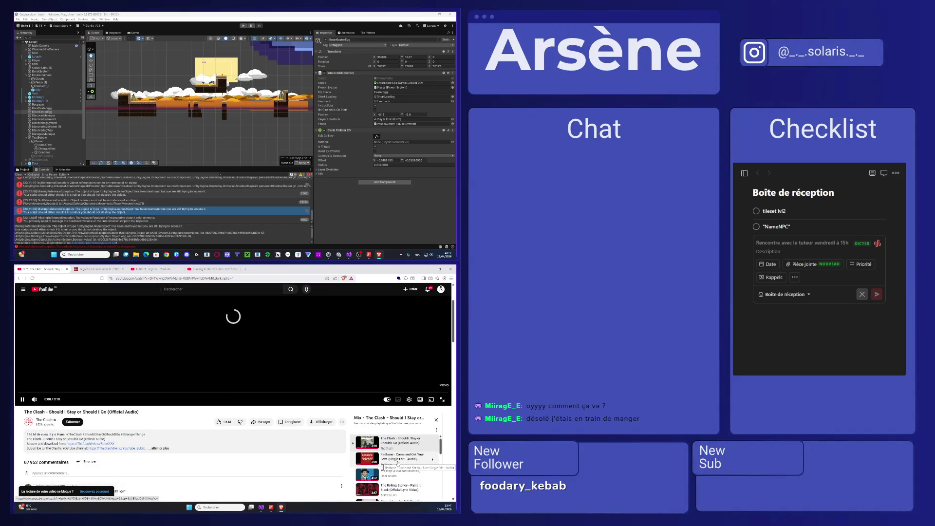
pyautogui.scroll(2, 258, 428)
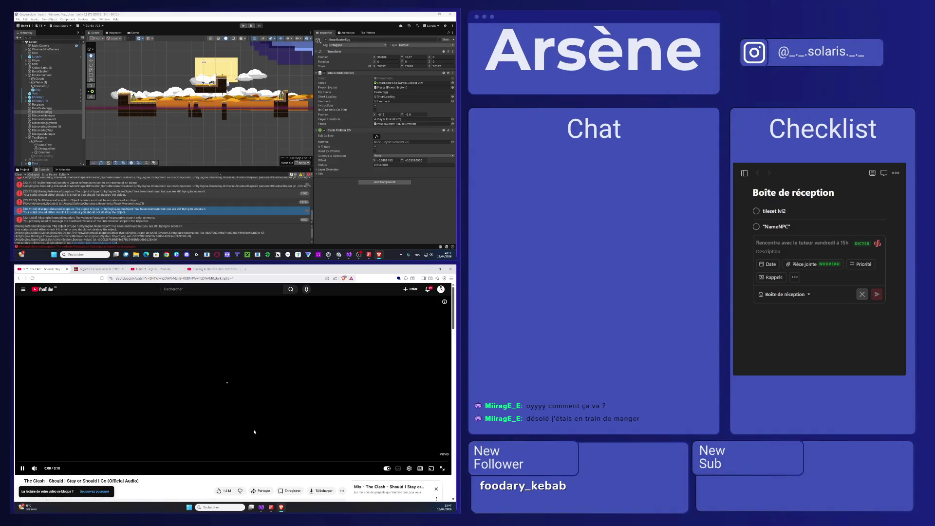
pyautogui.rightClick(246, 373)
pyautogui.rightClick(223, 373)
pyautogui.click(183, 359)
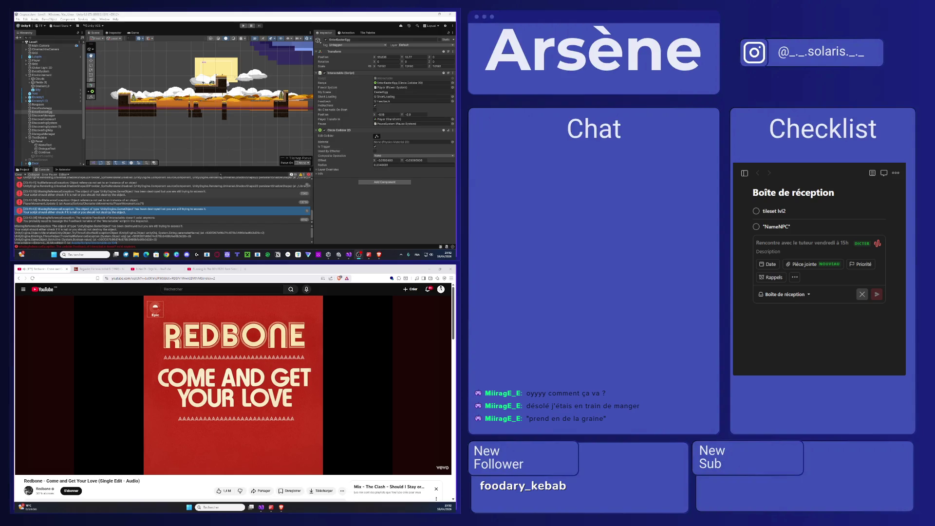
# - Pause the YouTube song, then play anime episode 20 full-screen past the ad prompt
pyautogui.click(276, 402)
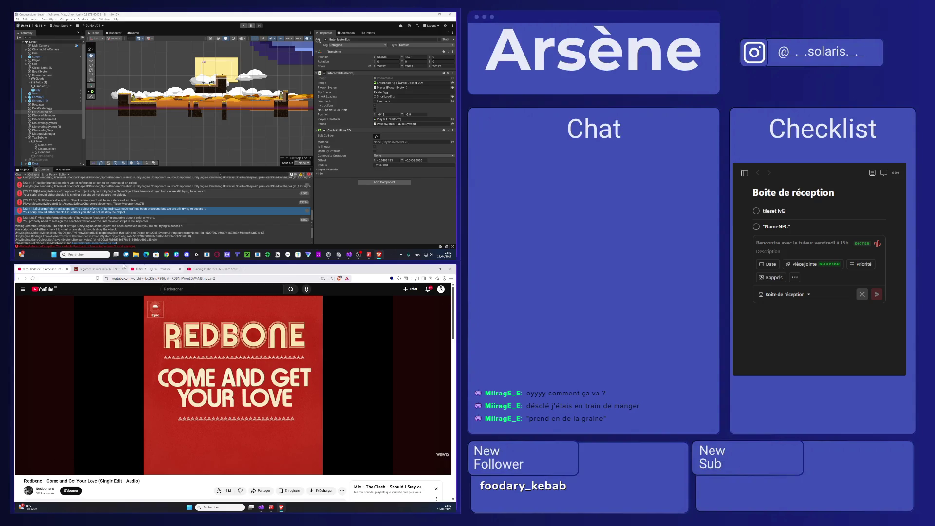
pyautogui.click(122, 269)
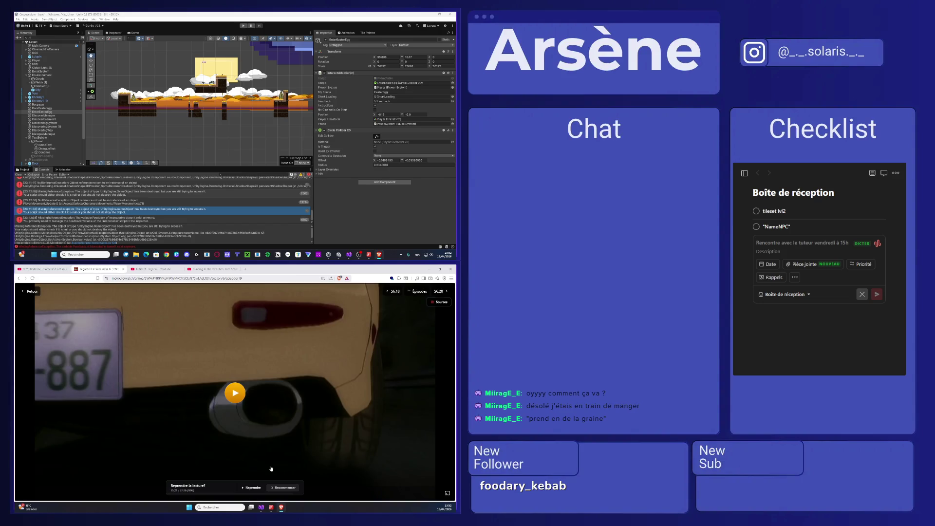
pyautogui.click(446, 291)
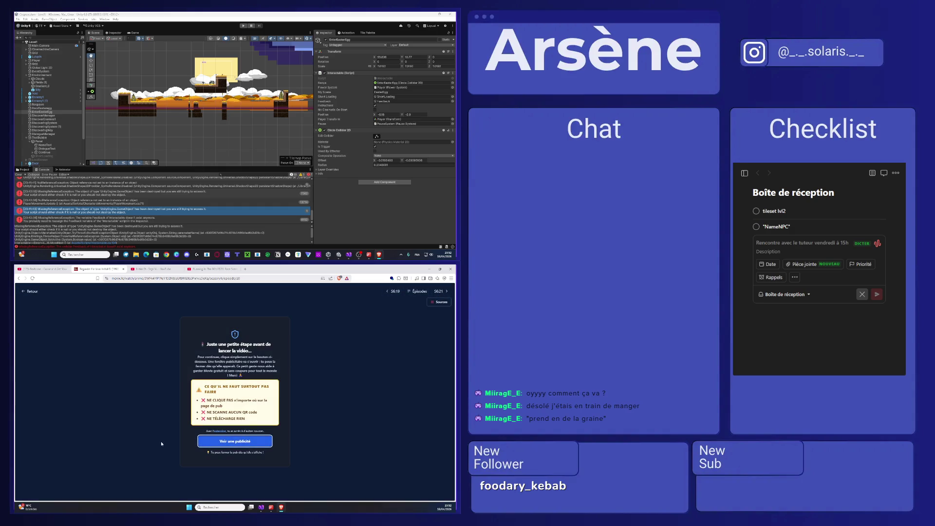
pyautogui.click(234, 442)
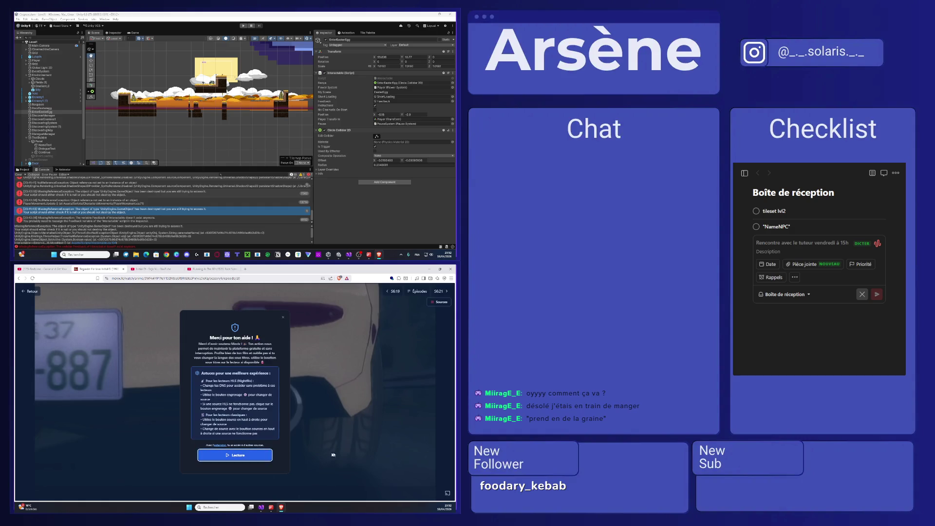
pyautogui.click(265, 455)
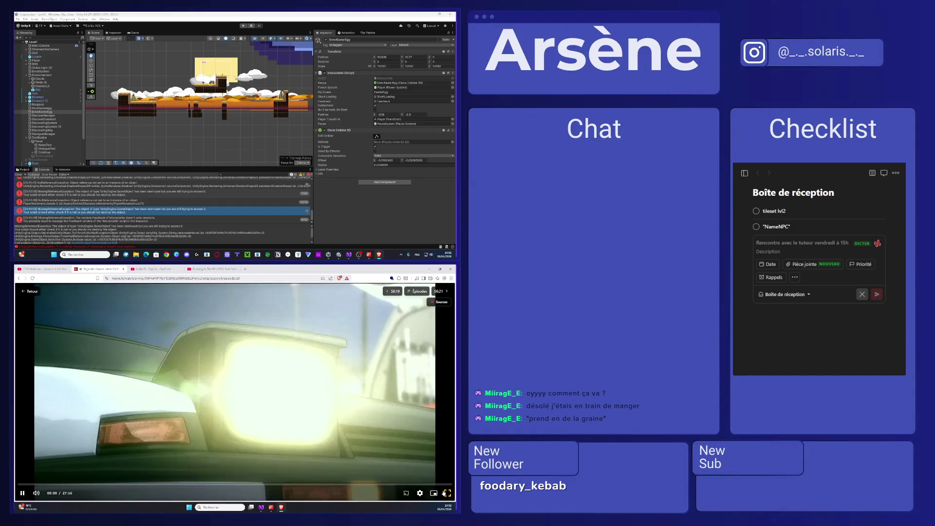
pyautogui.click(444, 493)
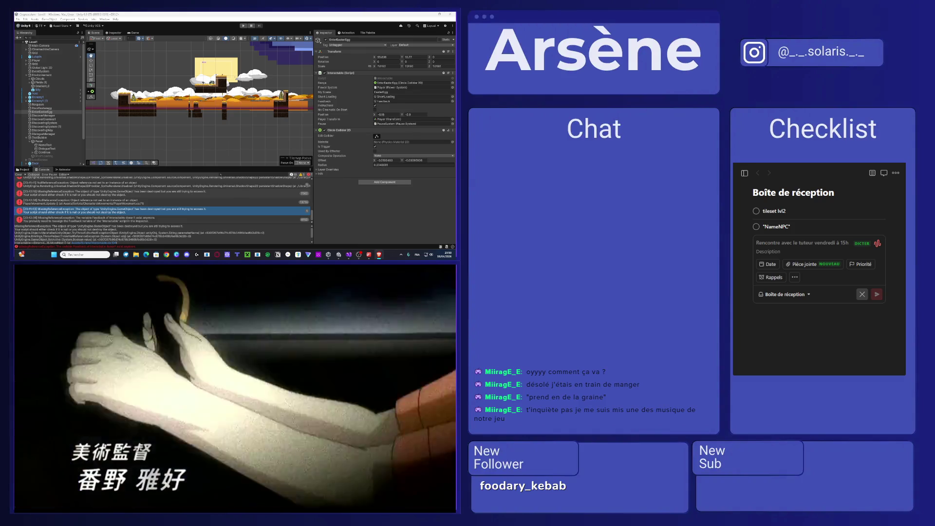
# - Open Interactable.cs at line 64 from the MissingReferenceException entry in Unity's Console
pyautogui.moveTo(234, 390)
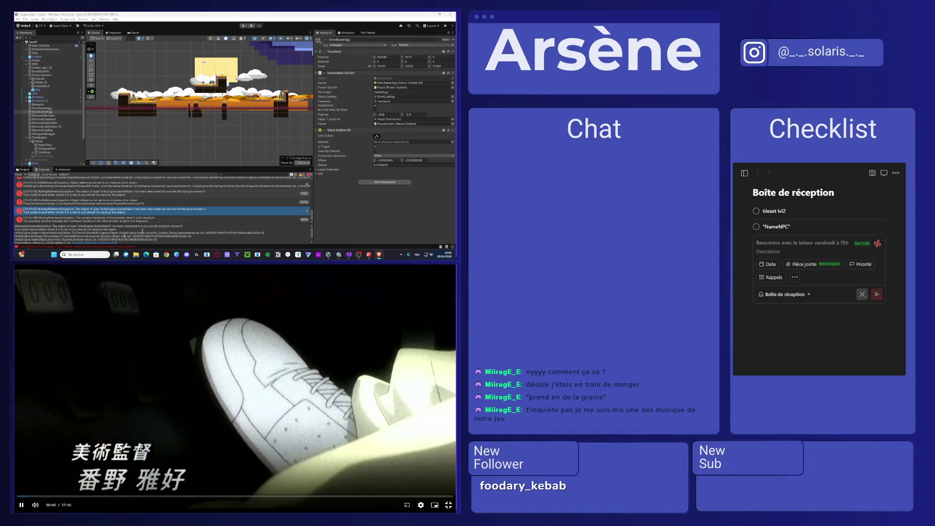
pyautogui.click(174, 220)
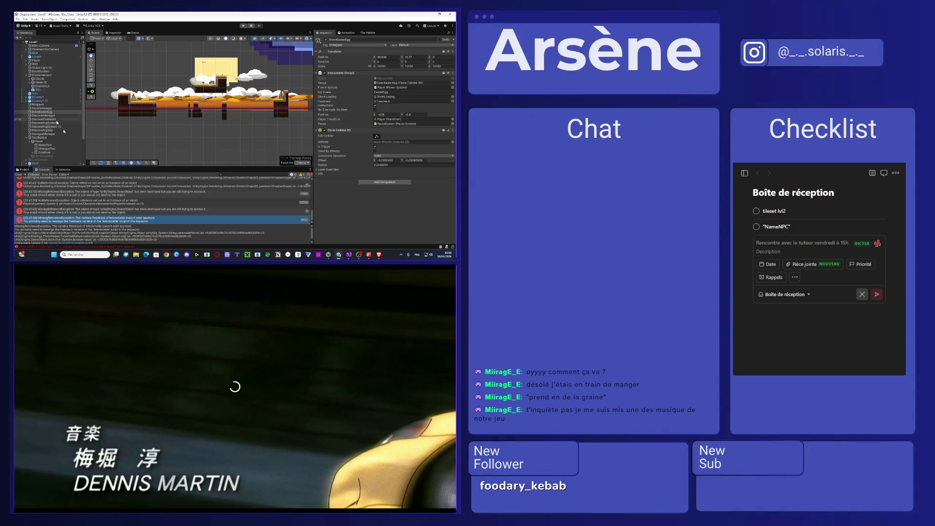
pyautogui.doubleClick(153, 221)
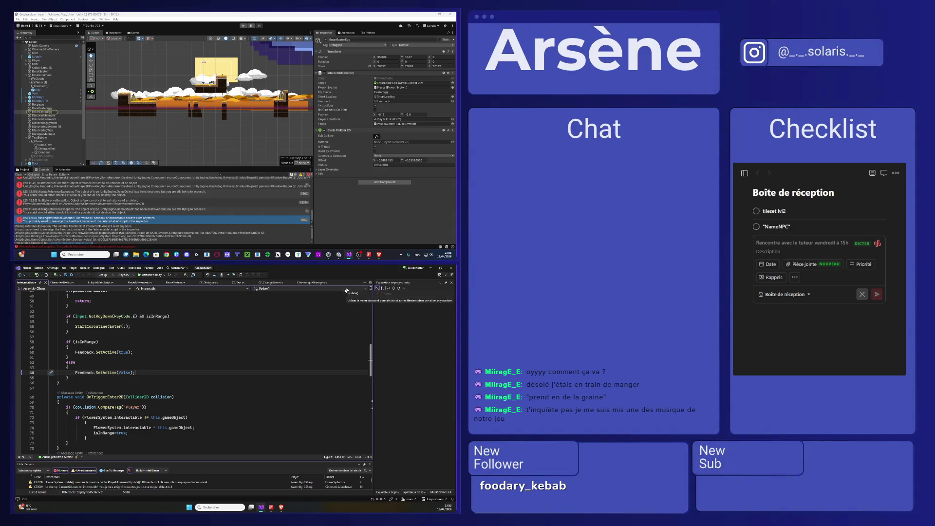
pyautogui.scroll(3, 250, 372)
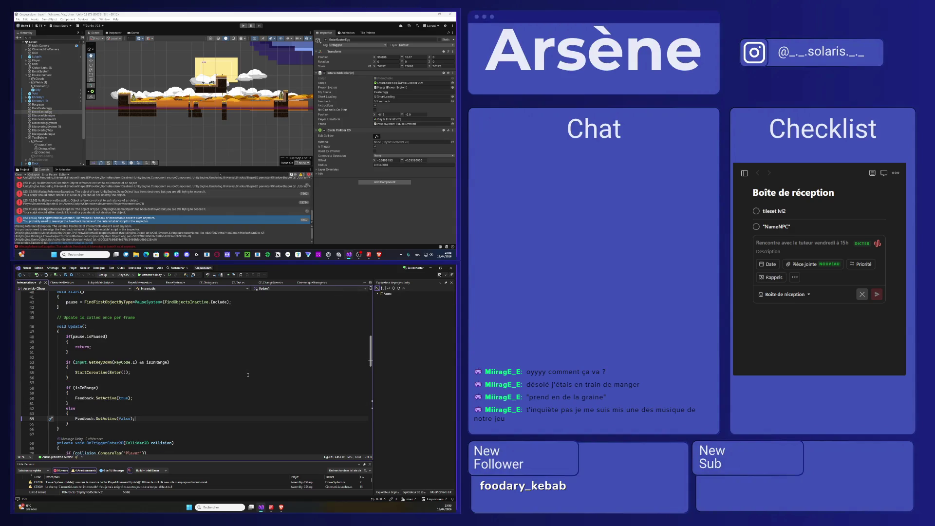
pyautogui.scroll(-3, 248, 375)
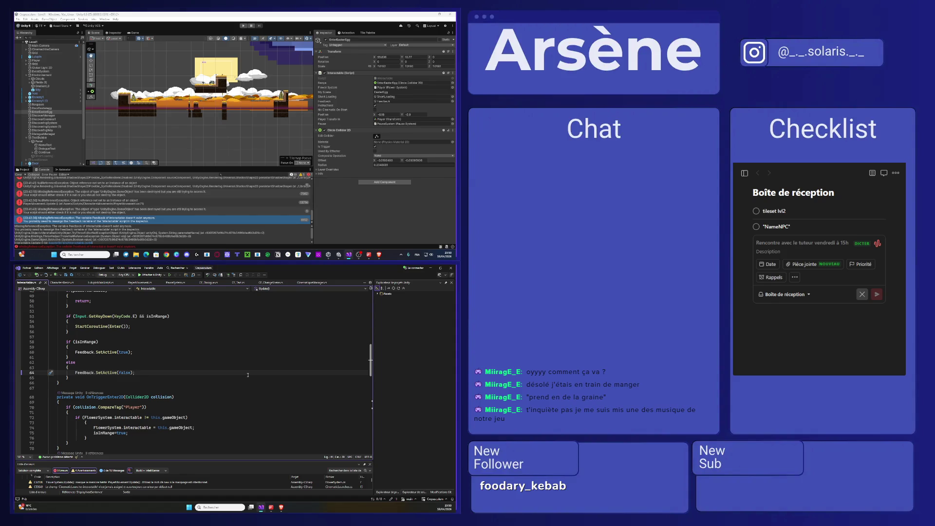
pyautogui.press('super+shift+Up')
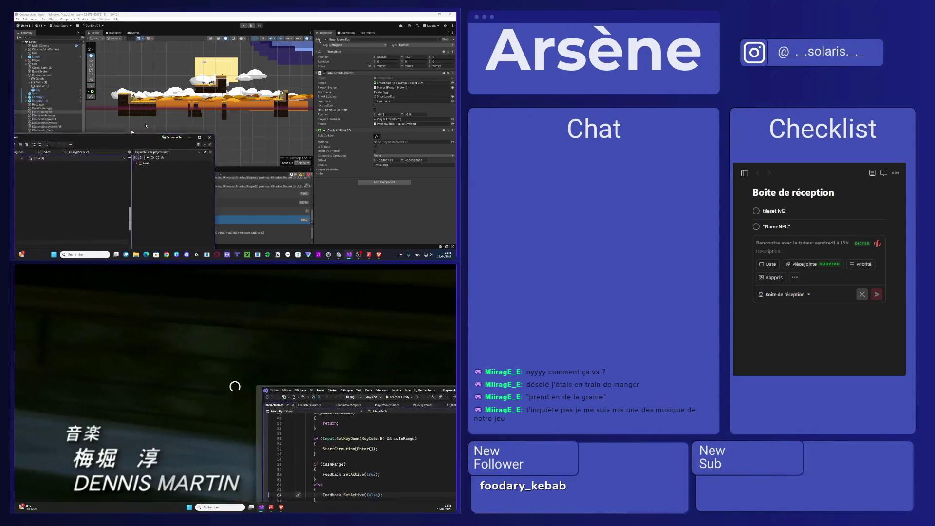
pyautogui.click(263, 424)
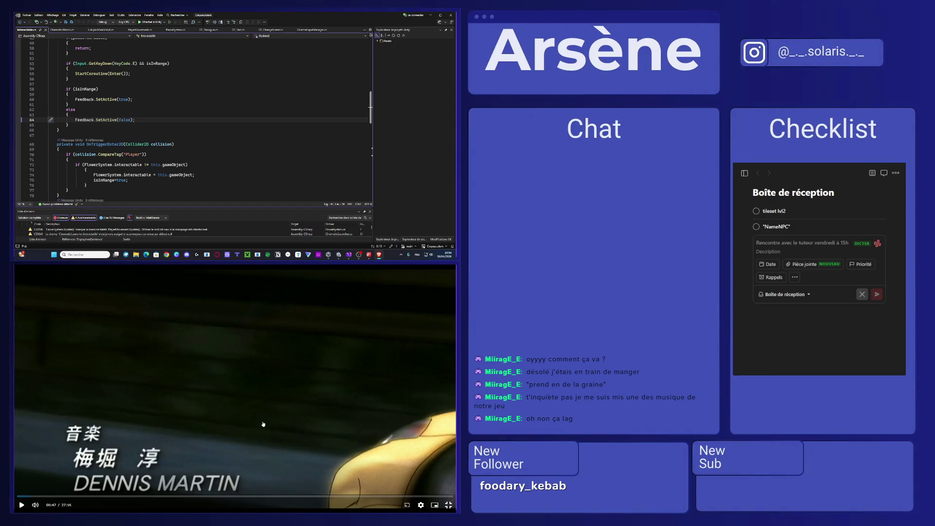
pyautogui.click(263, 424)
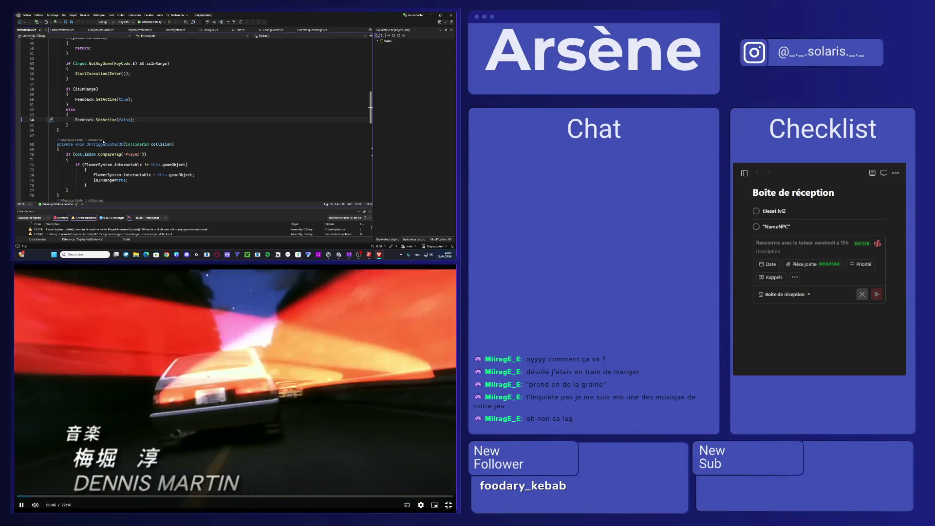
pyautogui.scroll(4, 195, 138)
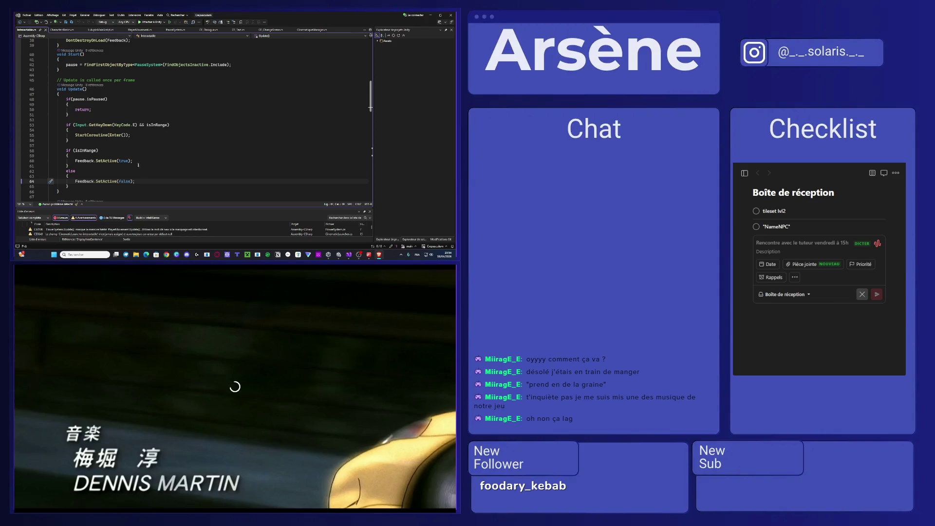
# - Add DontDestroyOnLoad(Feedback.gameObject); after the PauseSystem lookup in Start, save, then delete it again
pyautogui.hotkey('shift', 'Home')
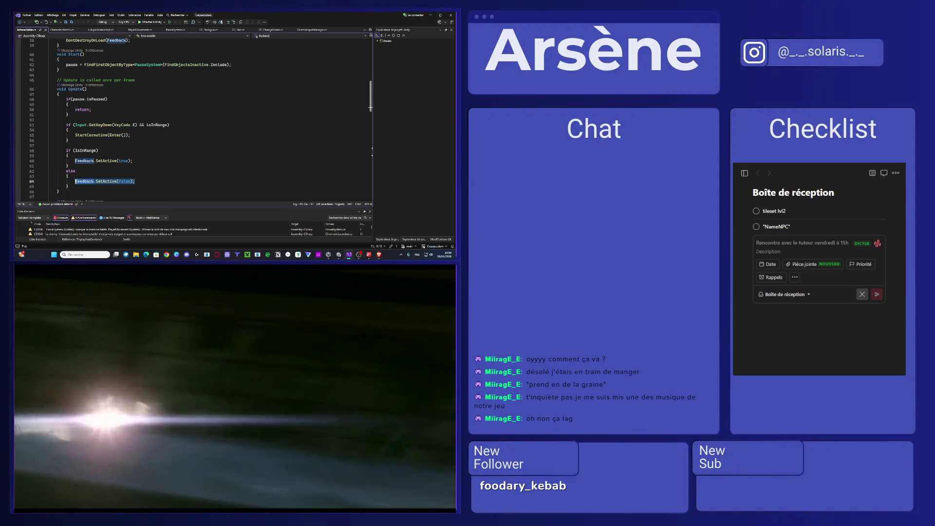
pyautogui.click(242, 64)
pyautogui.press('Return')
pyautogui.write('DontDestroyOnLoad')
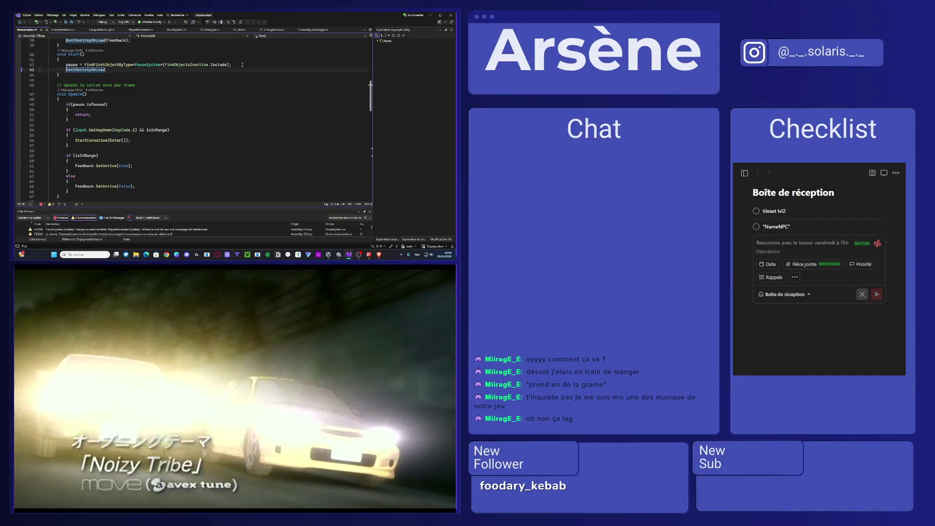
pyautogui.write('(Feedback')
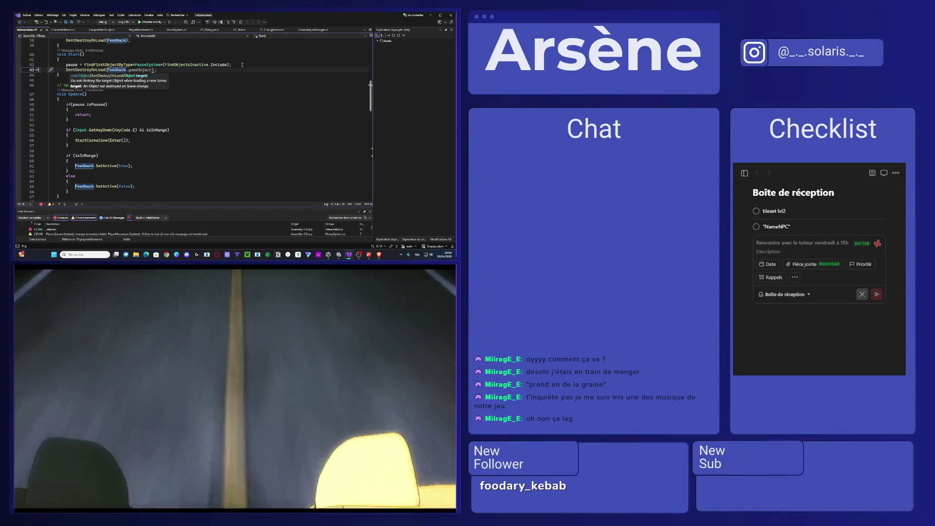
pyautogui.write('.gameObject);')
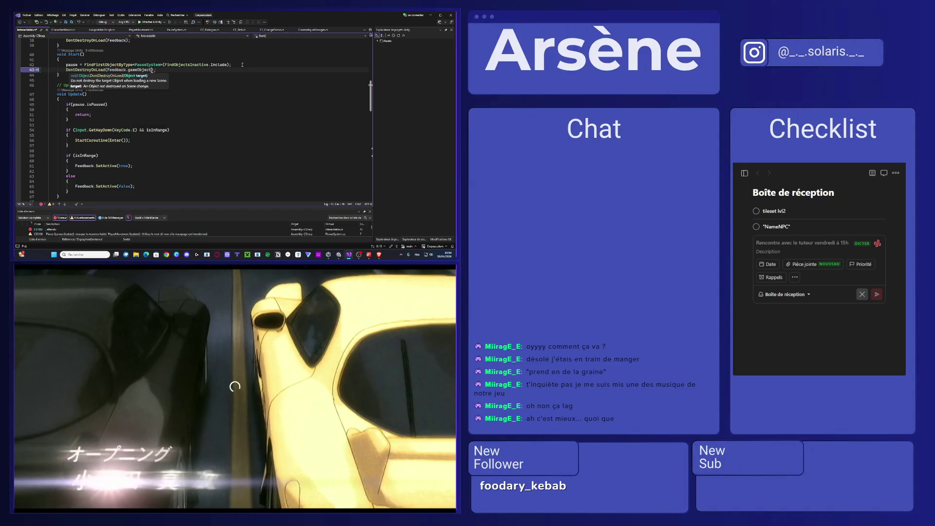
pyautogui.hotkey('ctrl', 's')
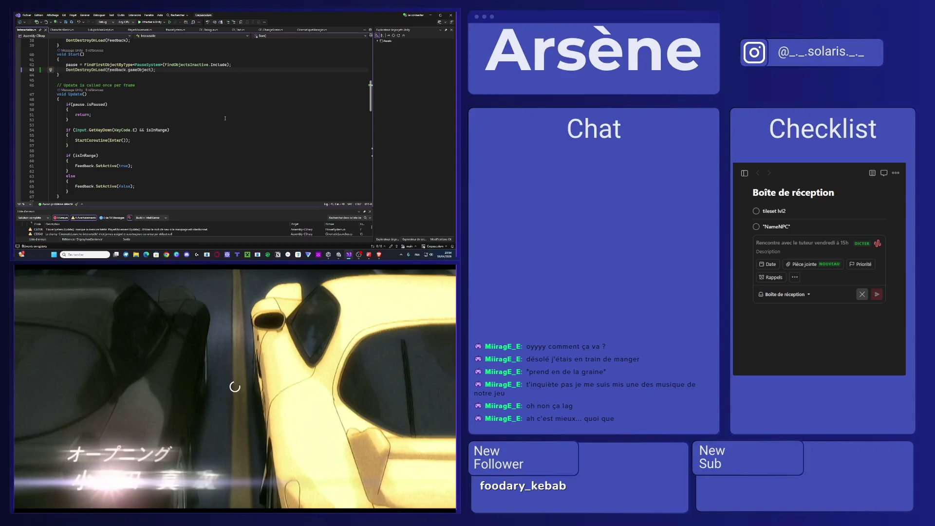
pyautogui.scroll(3, 269, 110)
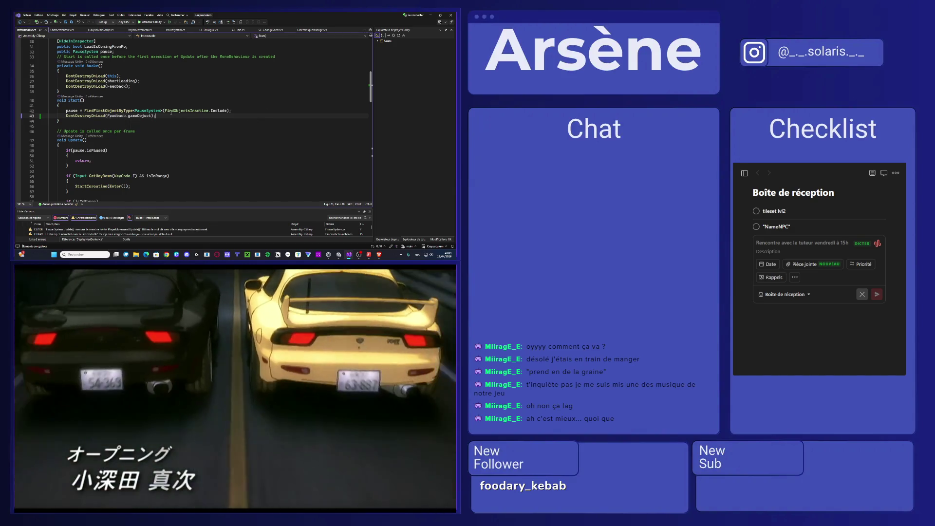
pyautogui.moveTo(156, 116); pyautogui.dragTo(74, 115)
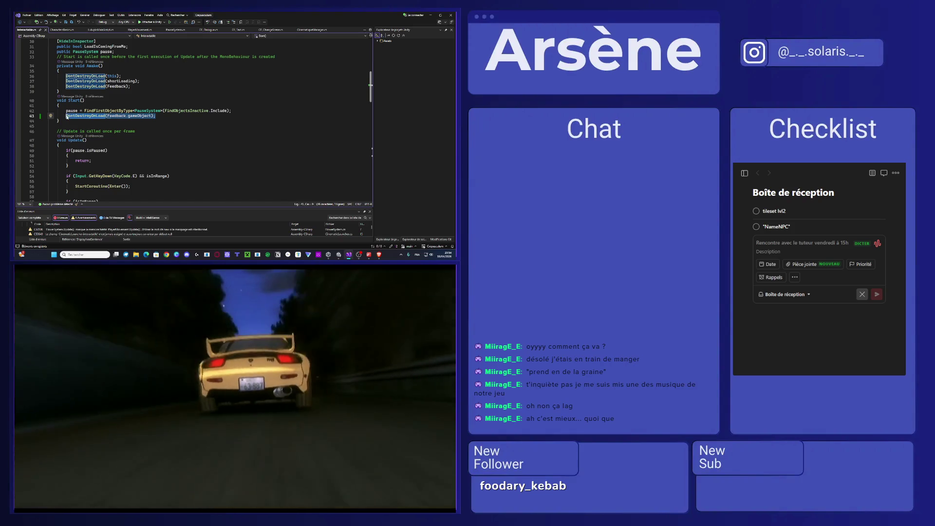
pyautogui.press('BackSpace')
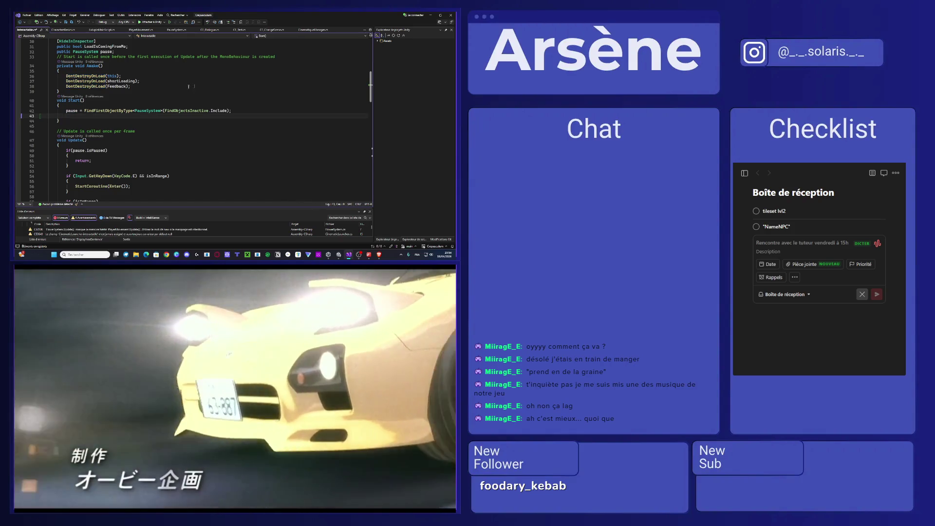
# - Go to the DontDestroyOnLoad(Feedback) line in Awake and pause the playing video
pyautogui.click(126, 86)
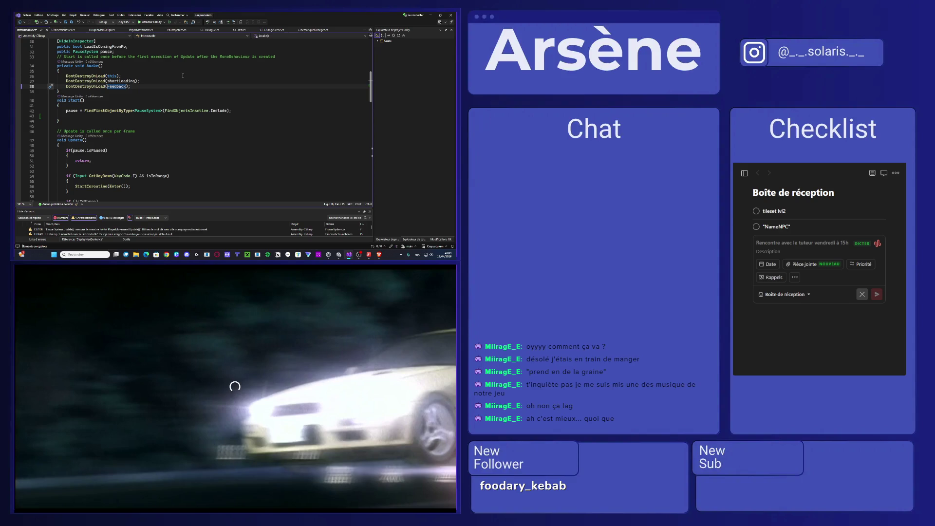
pyautogui.click(229, 354)
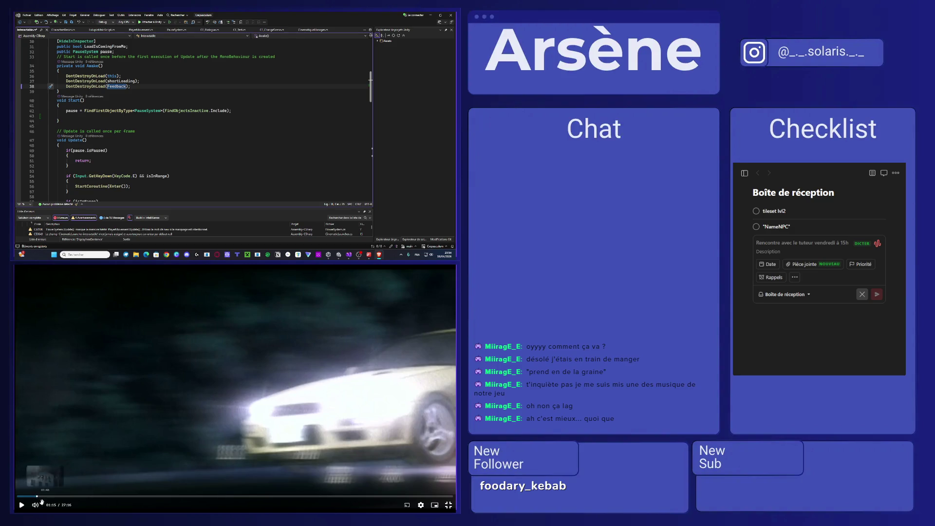
pyautogui.click(45, 432)
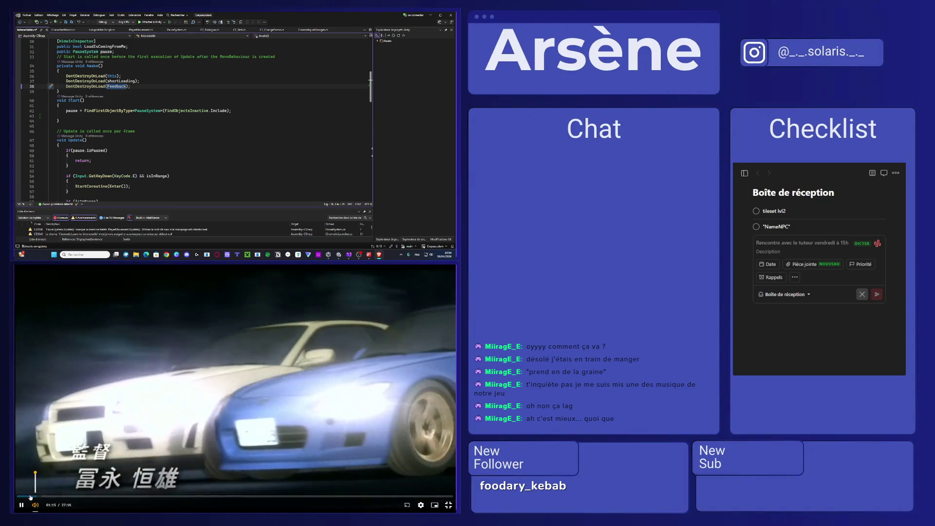
pyautogui.click(206, 382)
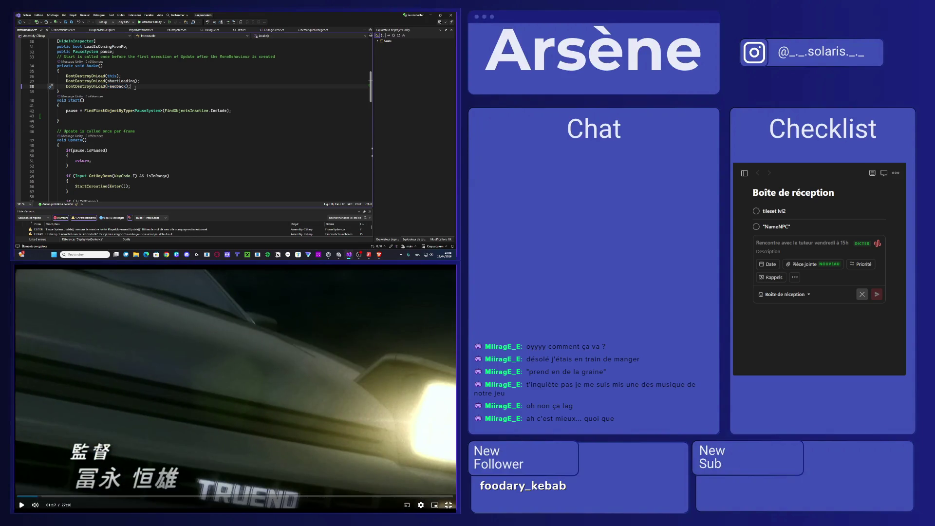
# - Duplicate that line as DontDestroyOnLoad(Feedback.gameObject), save, and minimise Visual Studio
pyautogui.hotkey('ctrl', 'd')
pyautogui.doubleClick(122, 93)
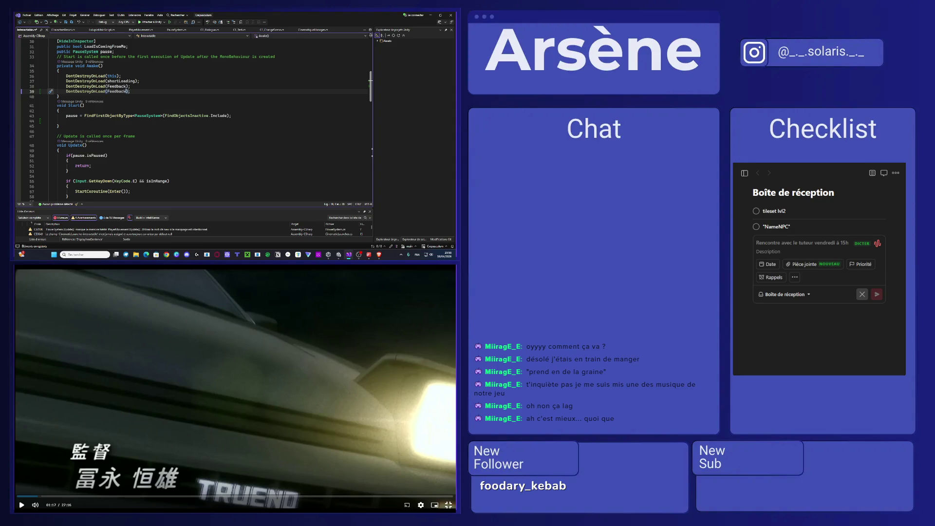
pyautogui.write('.gameObject')
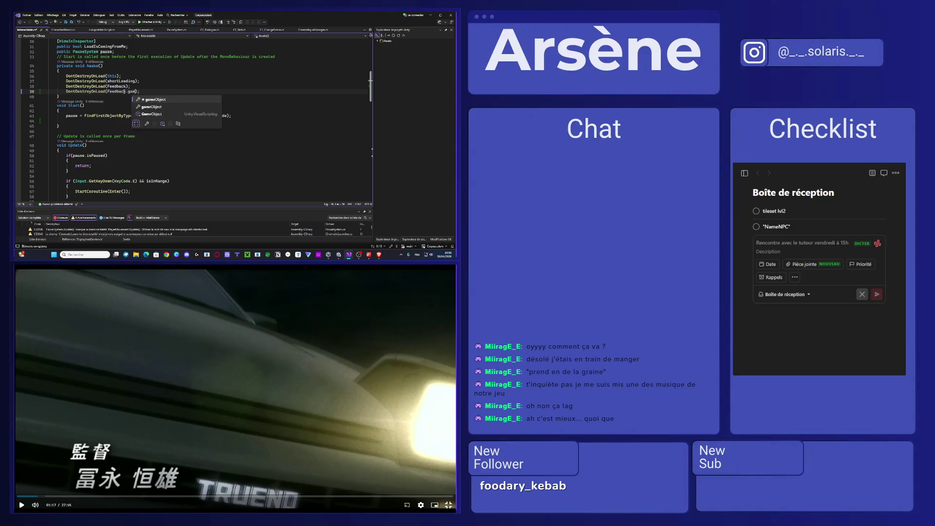
pyautogui.hotkey('ctrl', 's')
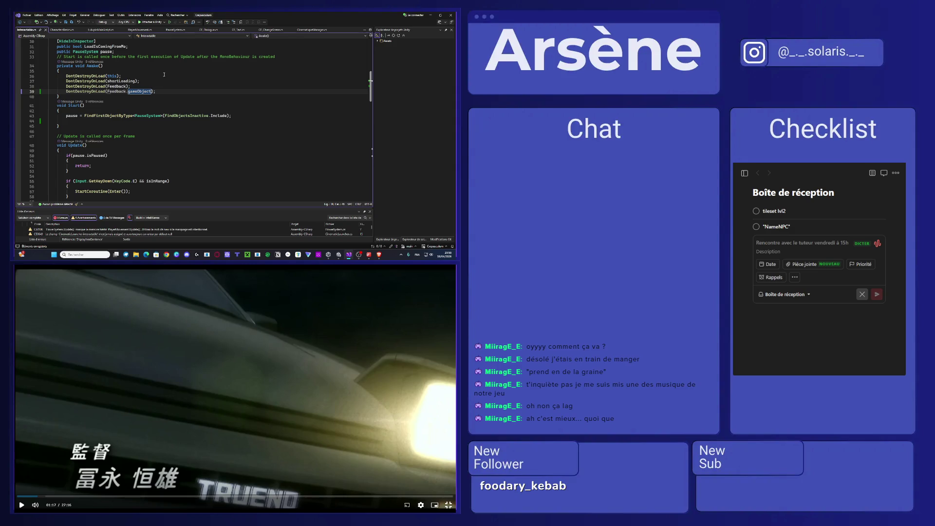
pyautogui.click(431, 15)
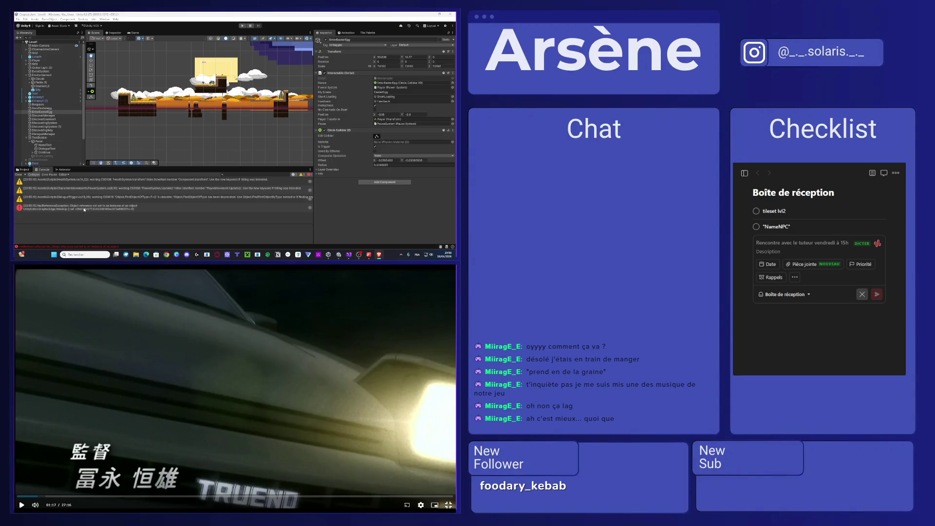
# - Show the NullReferenceException stack trace in Unity's Console, briefly checking Visual Studio
pyautogui.click(121, 210)
pyautogui.click(119, 210)
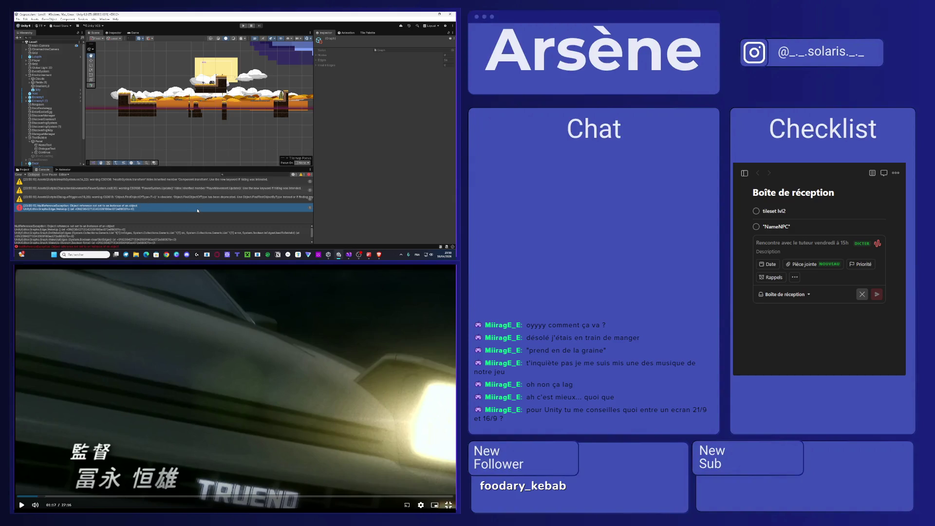
pyautogui.click(349, 255)
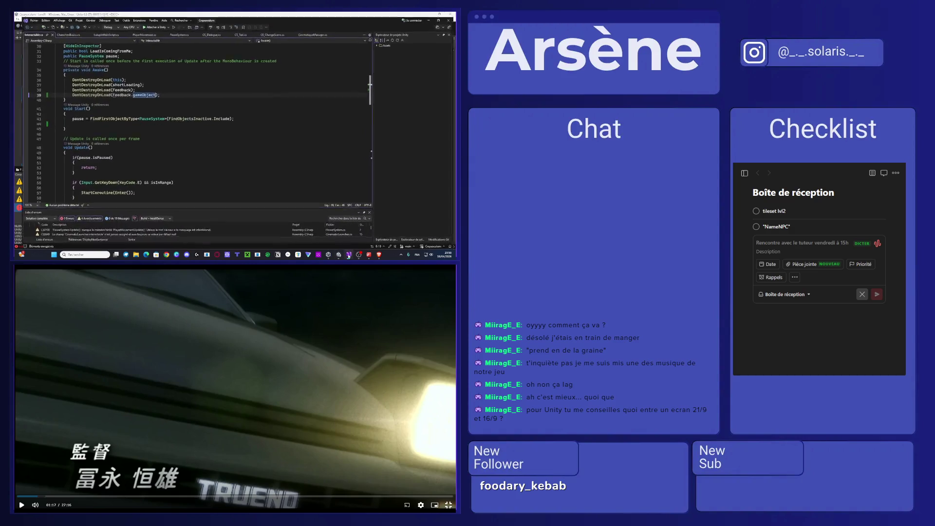
pyautogui.click(338, 254)
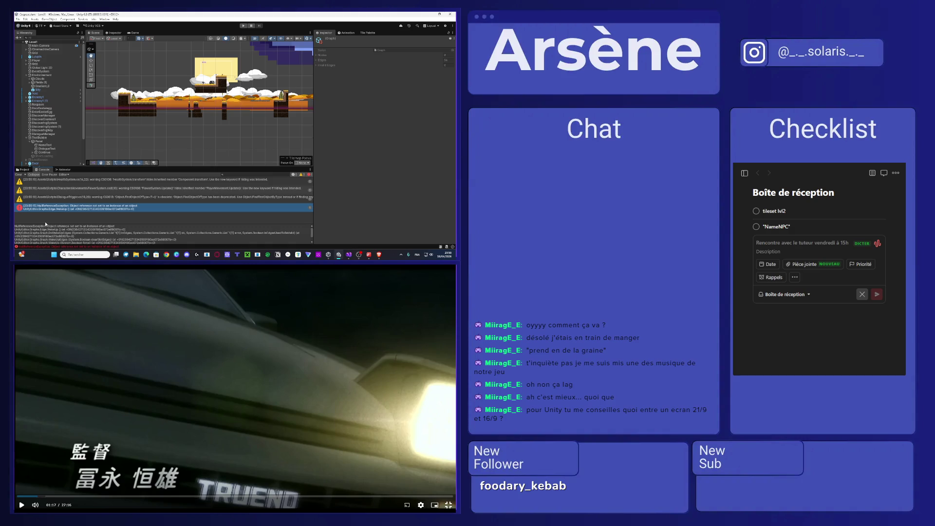
# - Exit the video's fullscreen and run a web search in a new browser tab
pyautogui.click(449, 504)
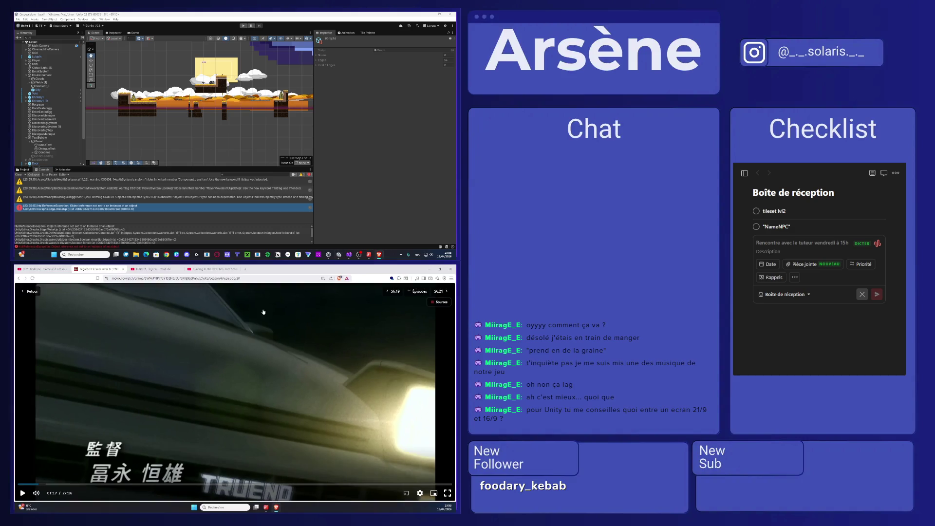
pyautogui.click(245, 269)
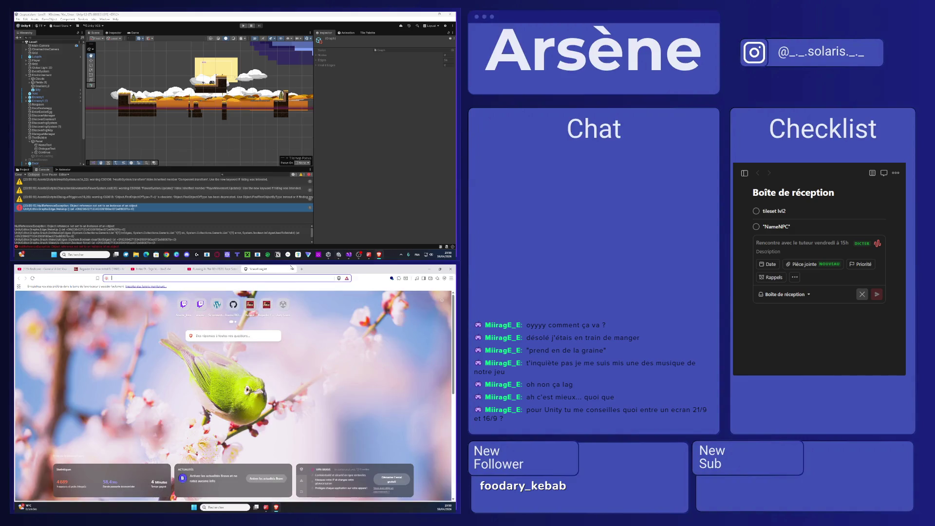
pyautogui.press('Return')
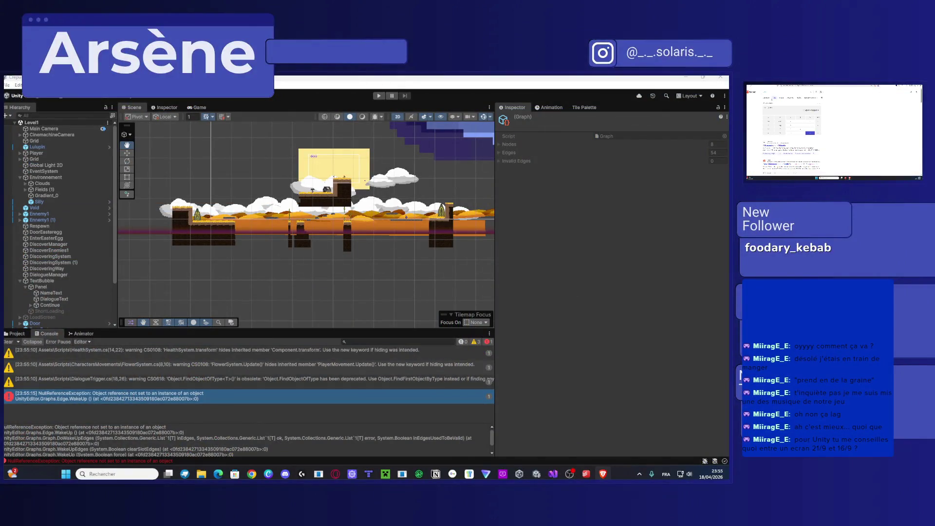